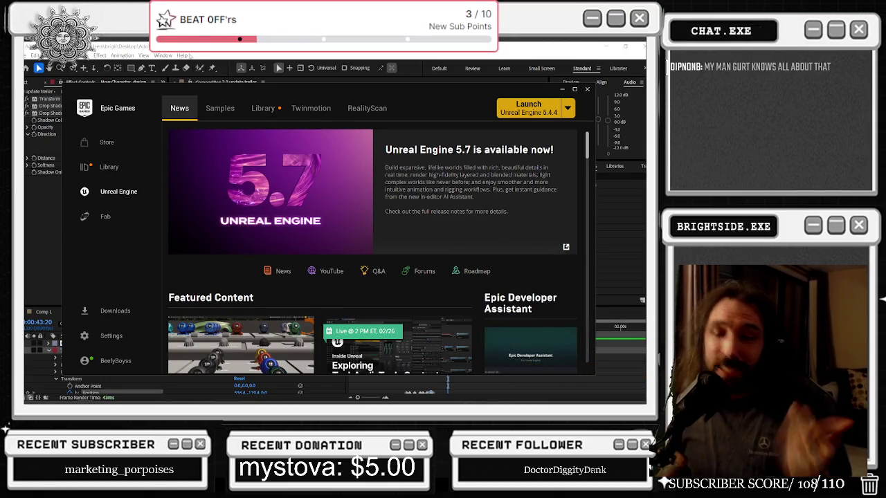
- Go to the Fab store and scroll down to the Limited-Time Free packs
left_click(263, 111)
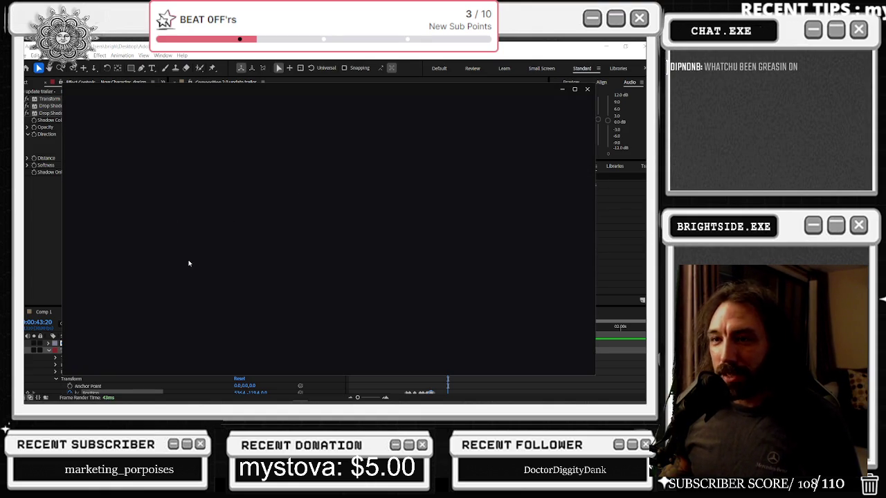
scroll(364, 273, "down", 3)
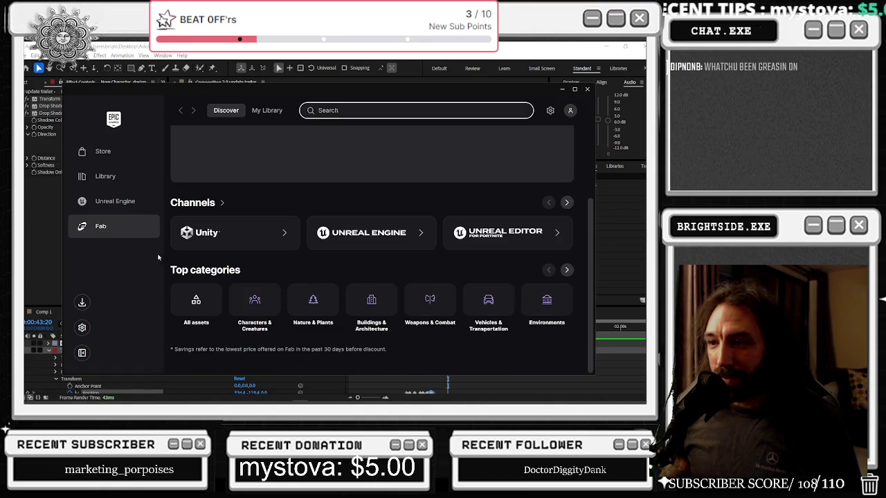
scroll(224, 250, "down", 5)
scroll(321, 207, "down", 1)
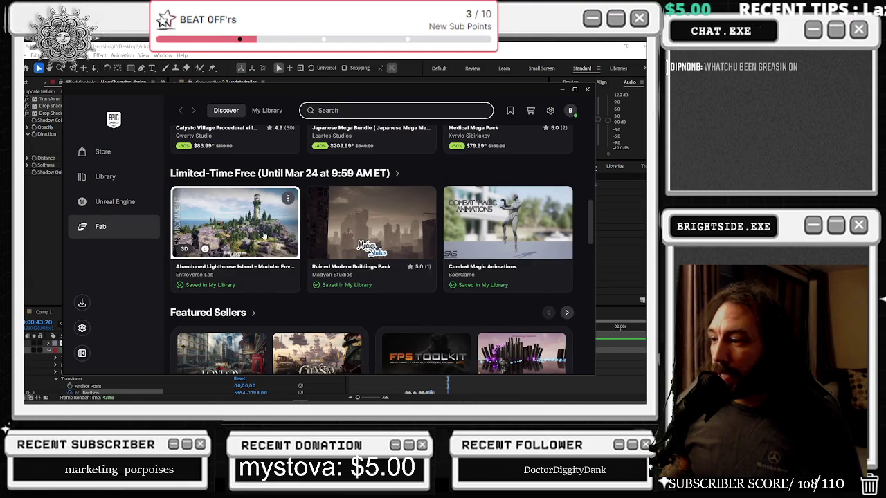
scroll(253, 217, "down", 1)
- Preview the Abandoned Lighthouse Island and Ruined Modern Buildings packs, then close the detail panel
left_click(278, 196)
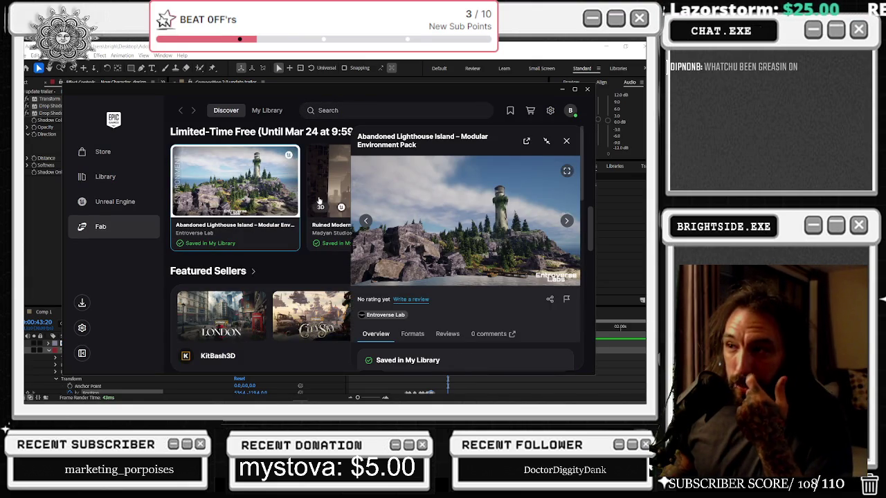
left_click(320, 205)
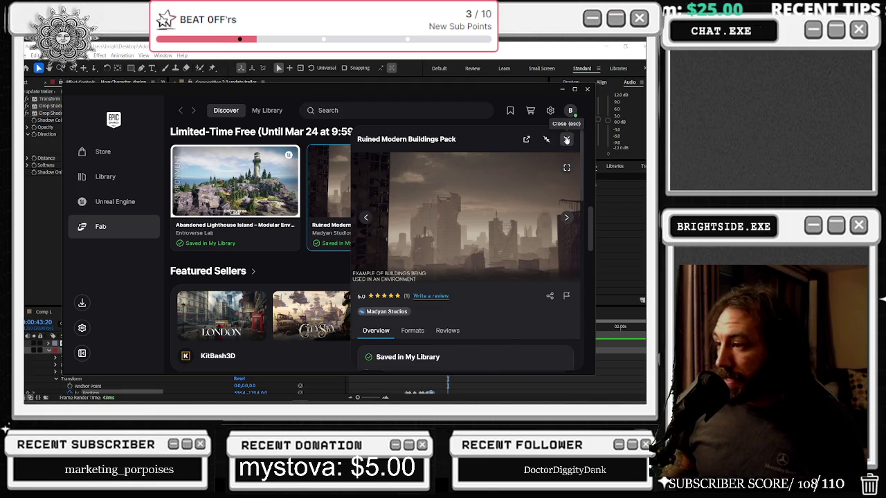
left_click(546, 140)
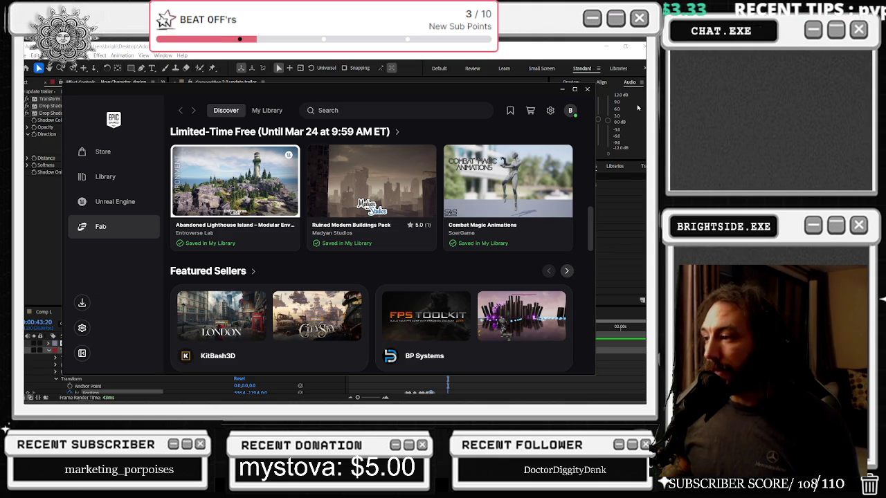
- Close the launcher, collapse the New Character design layer, and start a new text layer in the trailer comp
left_click(587, 89)
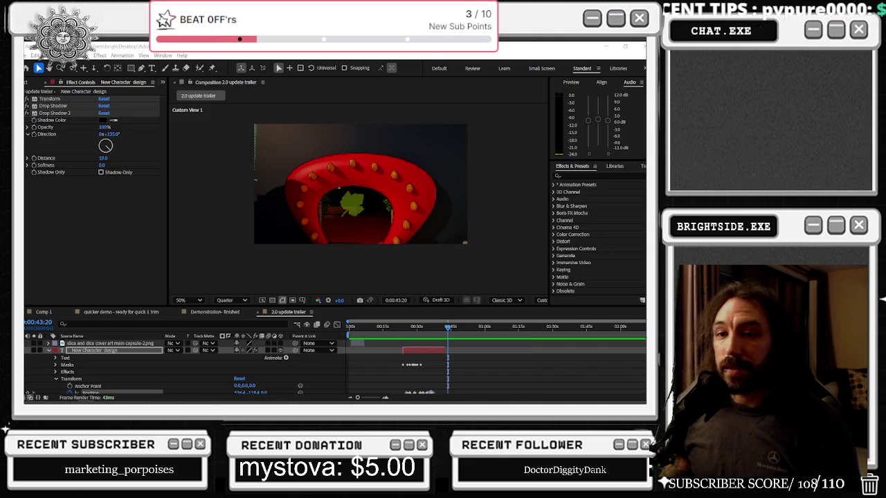
mouse_move(447, 325)
left_mouse_down()
mouse_move(422, 325)
mouse_move(454, 322)
left_mouse_up()
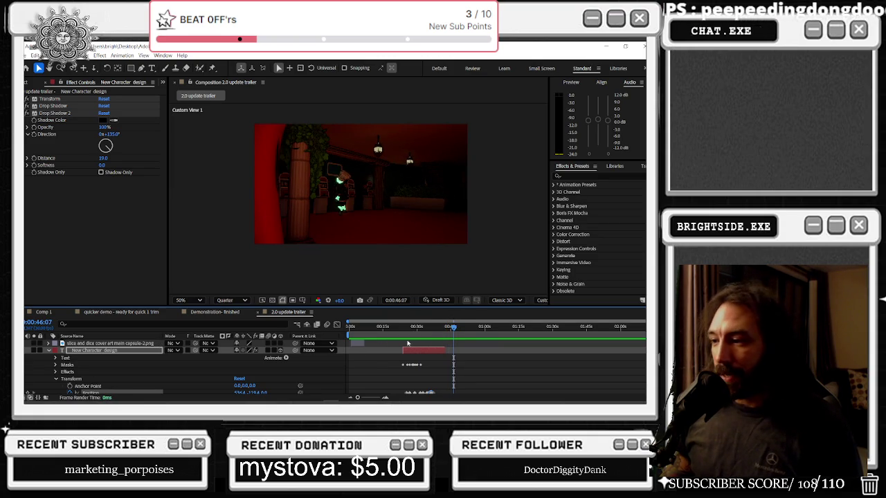
left_click(49, 351)
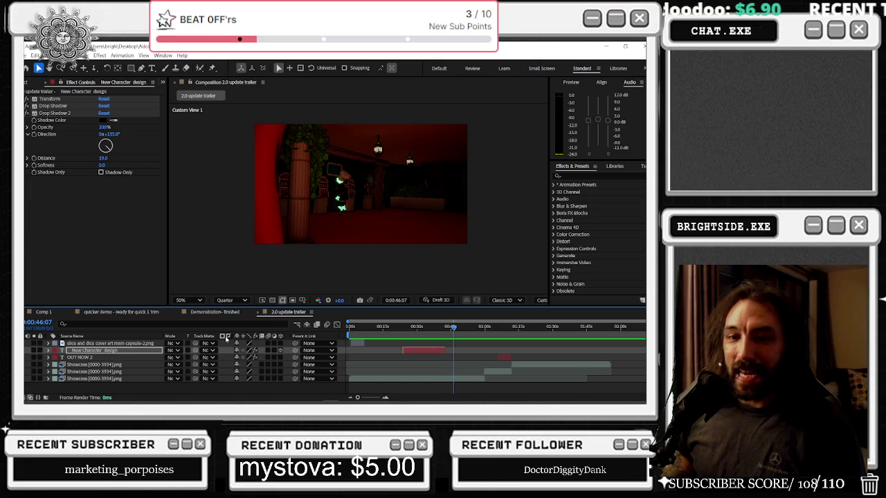
left_click(90, 352)
key("ctrl+t")
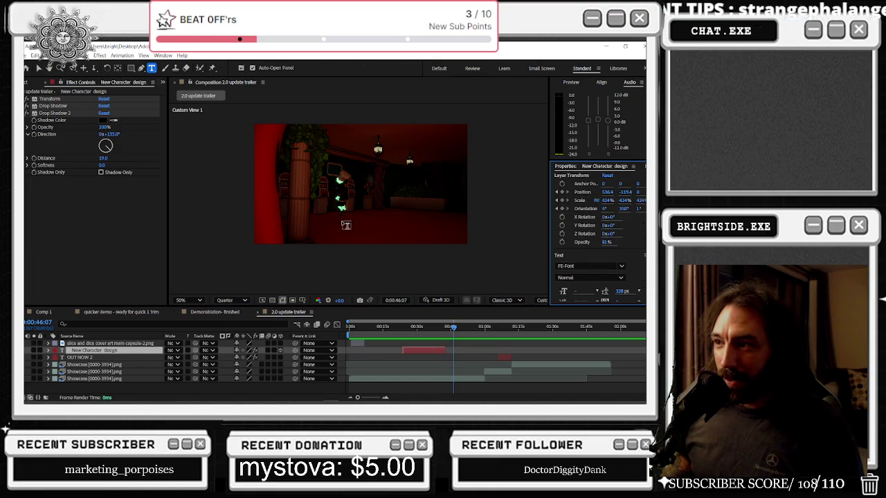
left_click(343, 233)
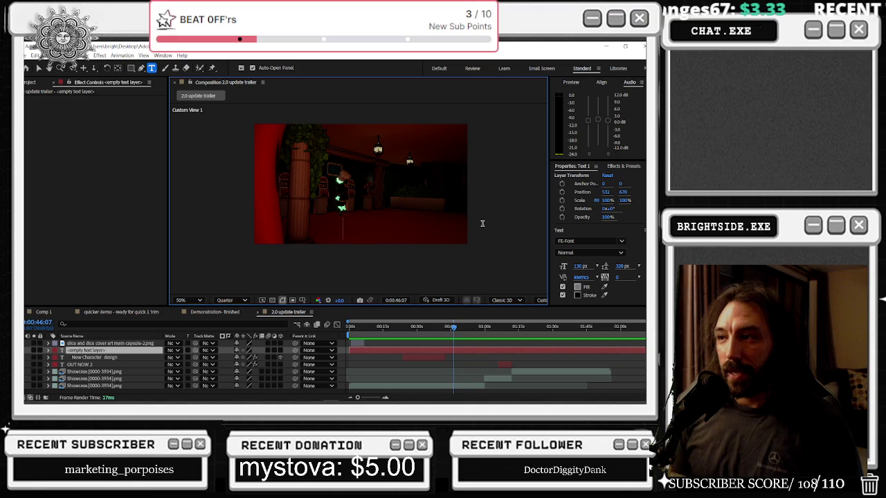
- Enter 'NEW MINIGAMES' as the text layer's content and exit text editing
type("NEW MI")
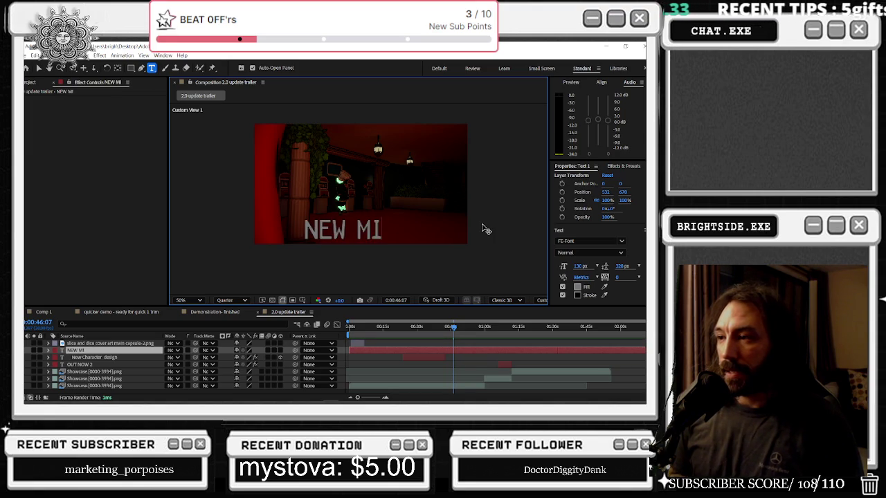
type("NIGAMES")
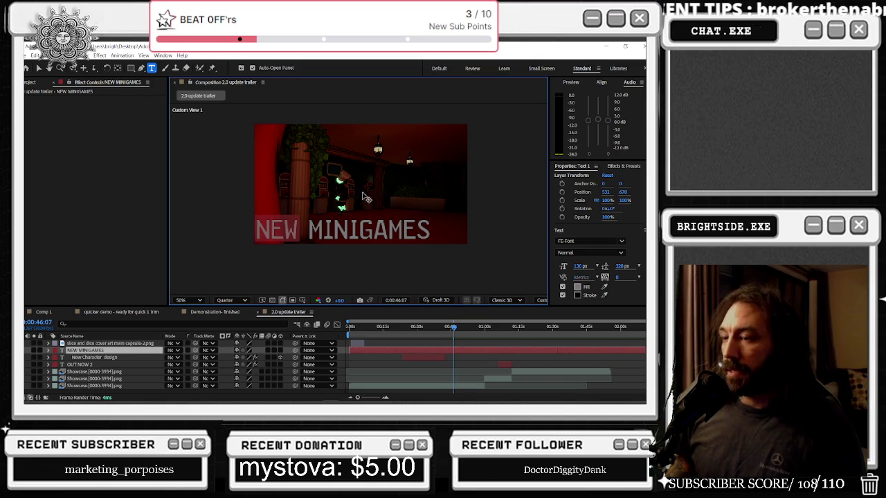
left_click(280, 357)
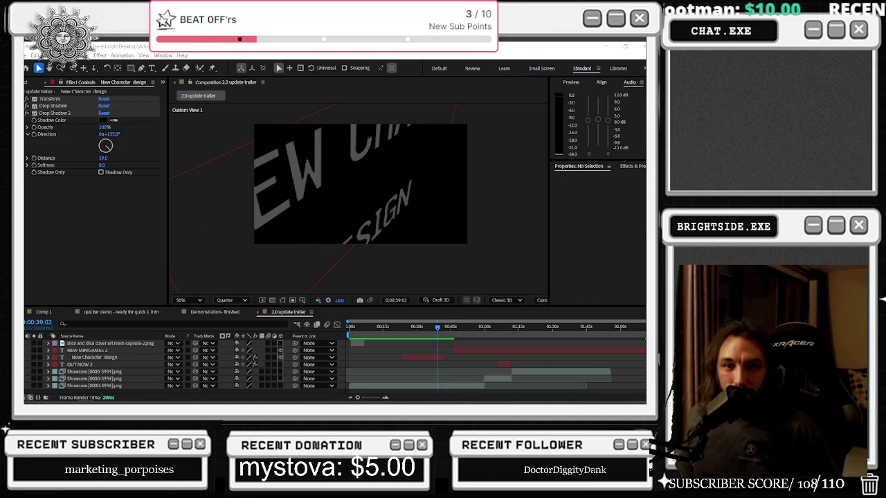
- Scrub the trailer, toggle Draft 3D, and park on the tilted NEW MINIGAMES title frame
left_click(418, 334)
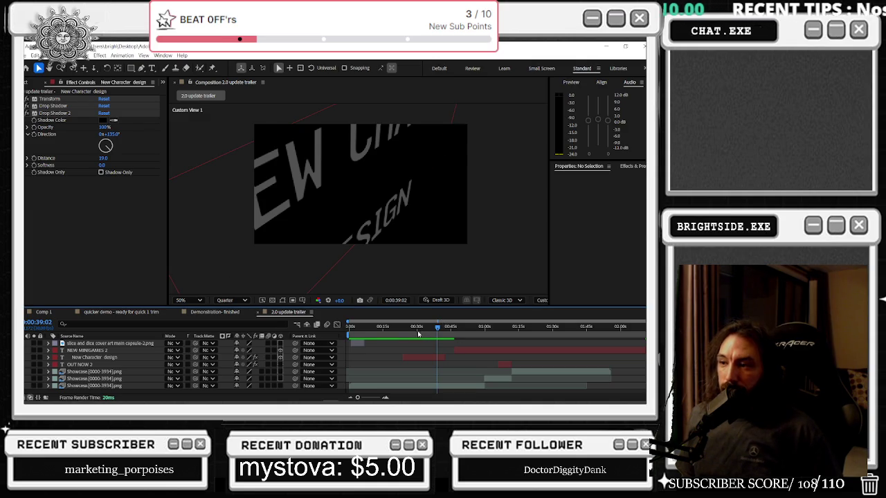
left_click_drag(433, 333, 409, 327)
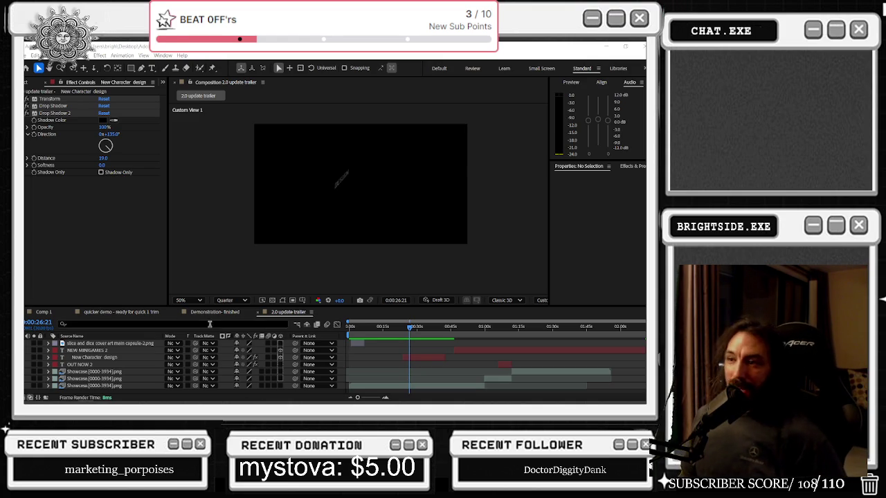
mouse_move(409, 330)
left_mouse_down()
mouse_move(477, 330)
mouse_move(454, 331)
mouse_move(462, 332)
left_mouse_up()
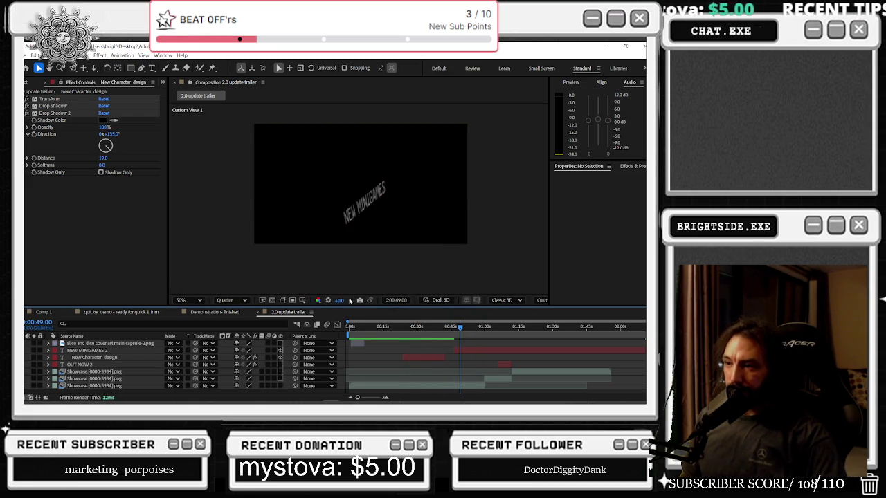
left_click(440, 300)
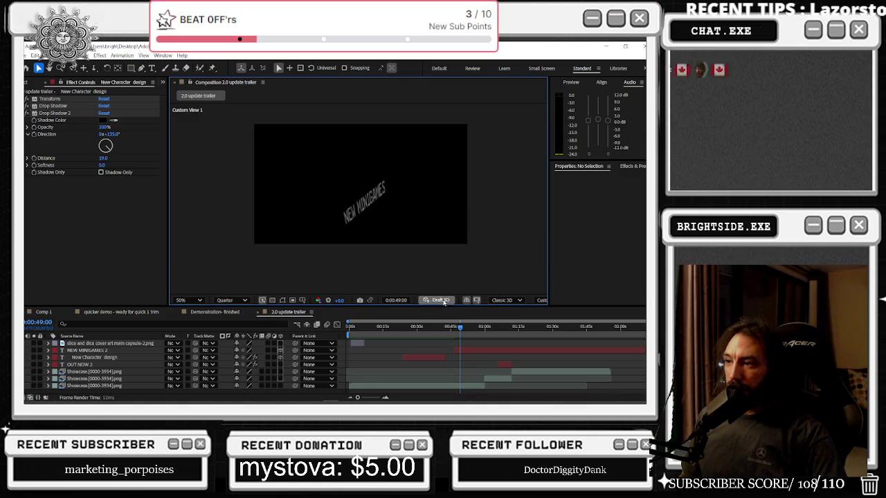
mouse_move(460, 327)
left_mouse_down()
mouse_move(484, 330)
mouse_move(458, 334)
left_mouse_up()
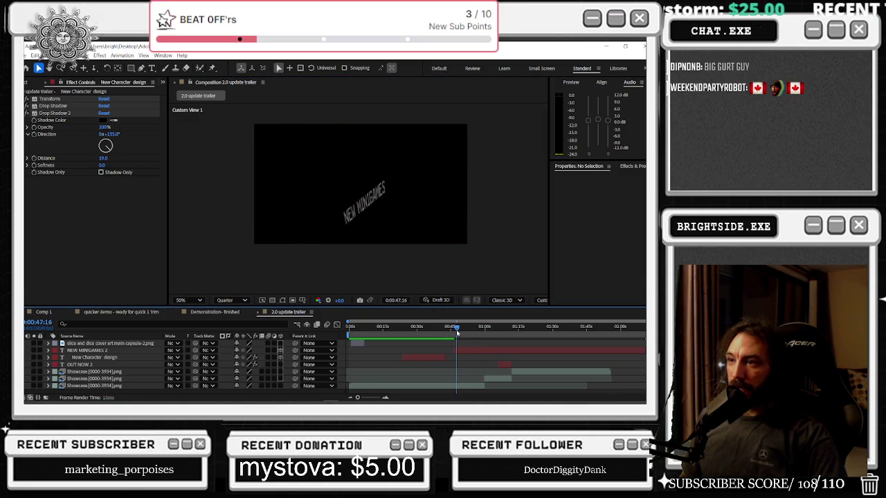
- Select the NEW MINIGAMES 2 layer, check the grid options, and return to the red arch scene
left_click(364, 202)
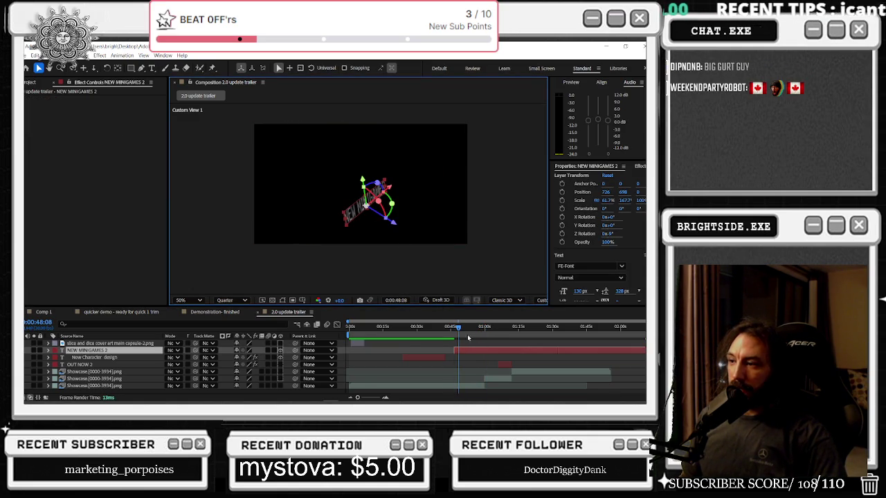
left_click(461, 330)
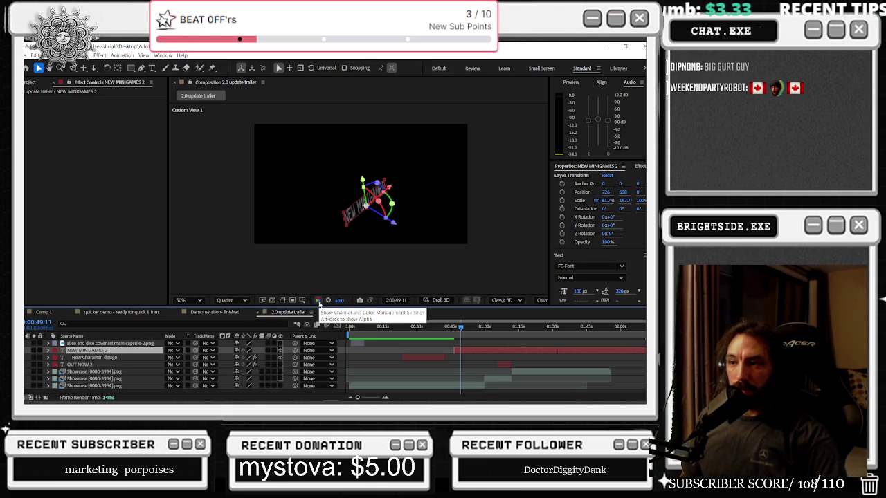
left_click(302, 301)
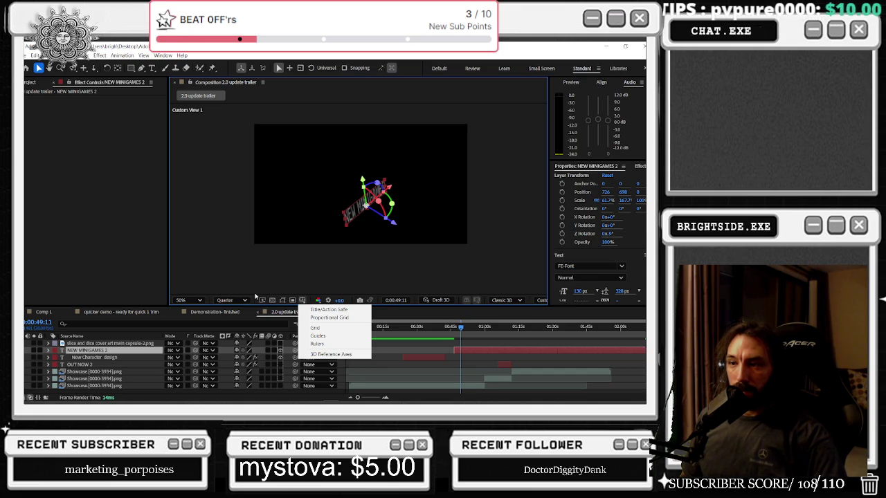
left_click(138, 353)
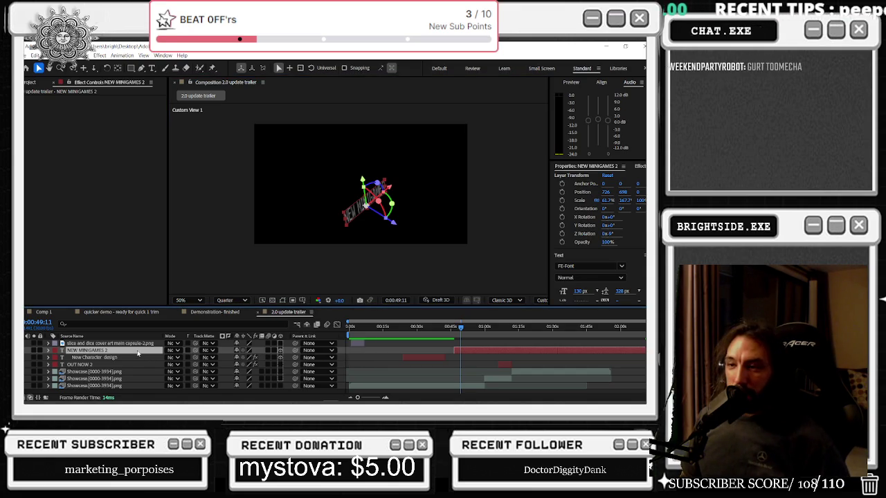
left_click_drag(401, 332, 454, 333)
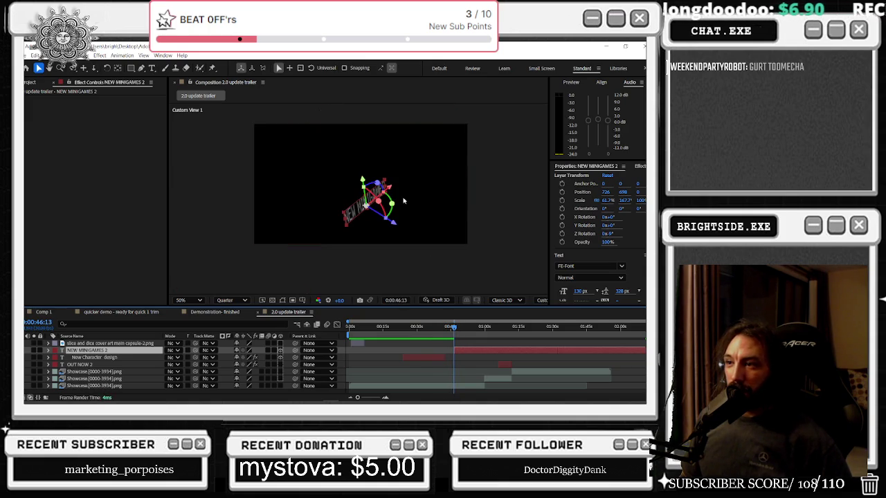
- Reposition the 3D title, adjust its opacity, then bring the browser window forward
mouse_move(378, 201)
left_mouse_down()
mouse_move(351, 199)
mouse_move(385, 200)
left_mouse_up()
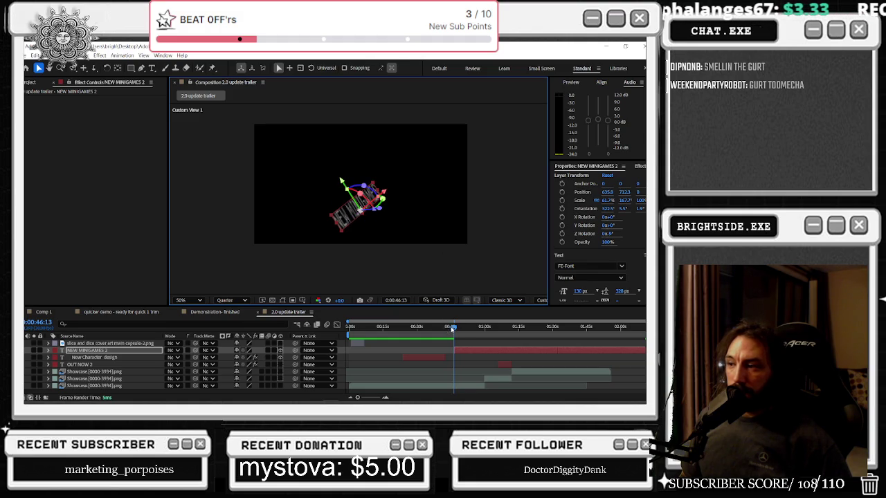
left_click_drag(451, 328, 455, 327)
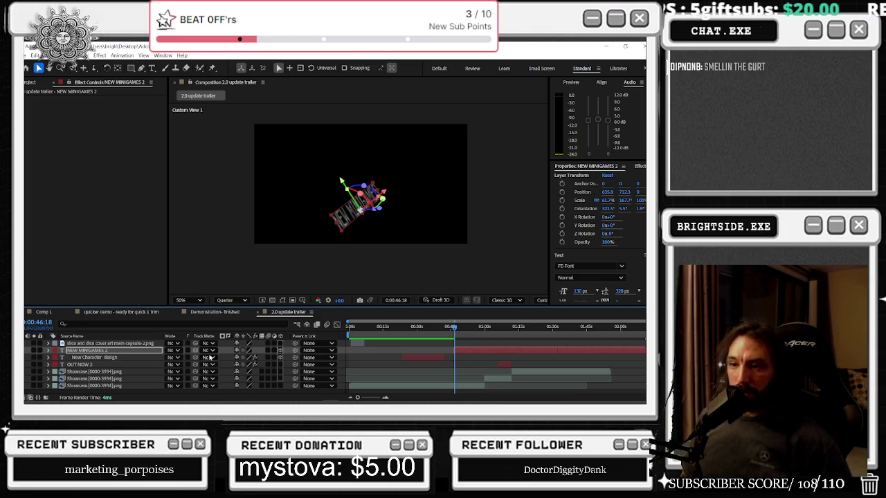
left_click(33, 350)
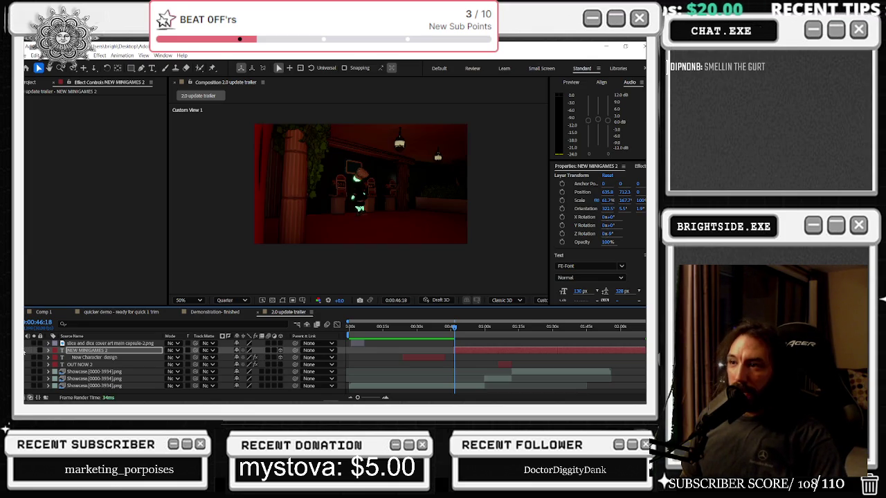
left_click(32, 350)
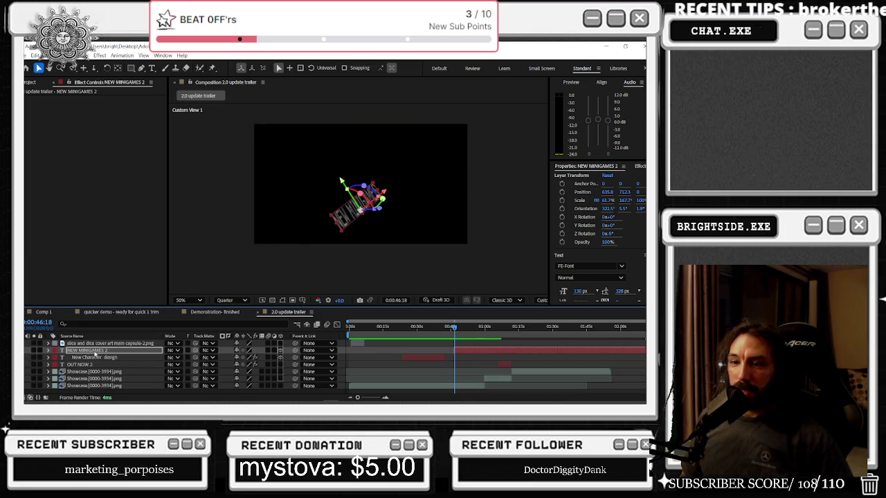
key("t")
mouse_move(237, 359)
left_mouse_down()
mouse_move(222, 359)
mouse_move(240, 358)
left_mouse_up()
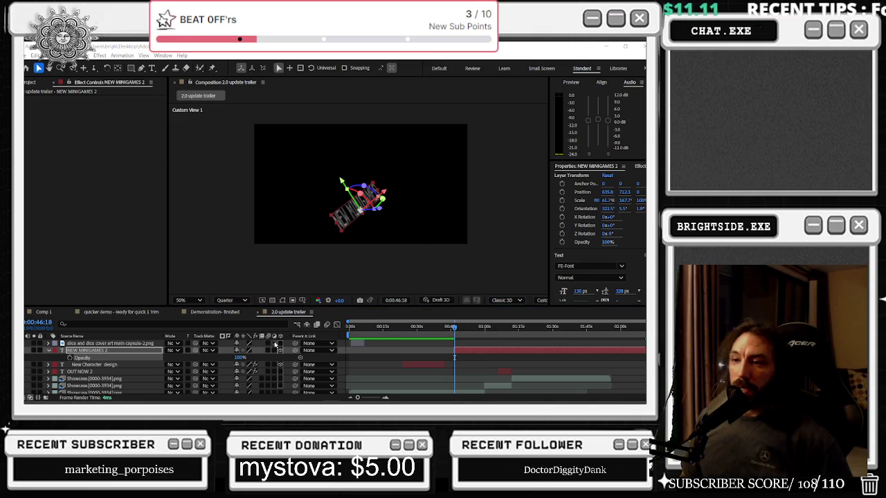
key("alt+Tab")
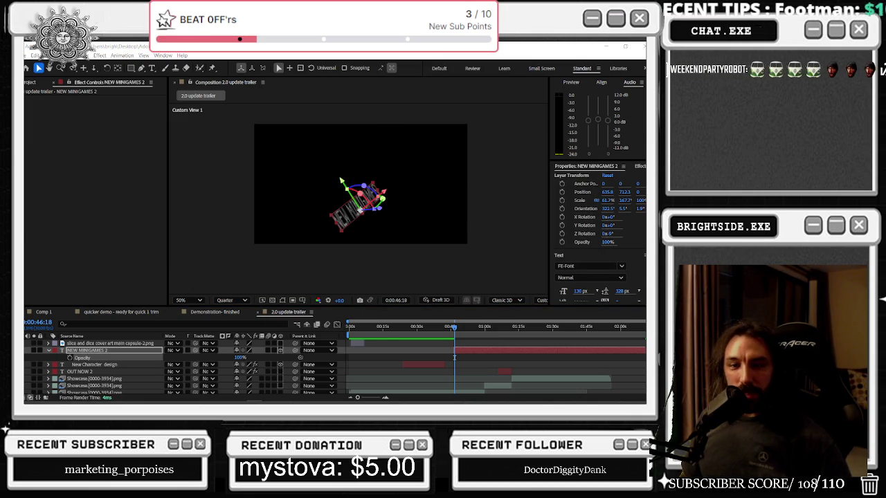
key("alt+Tab")
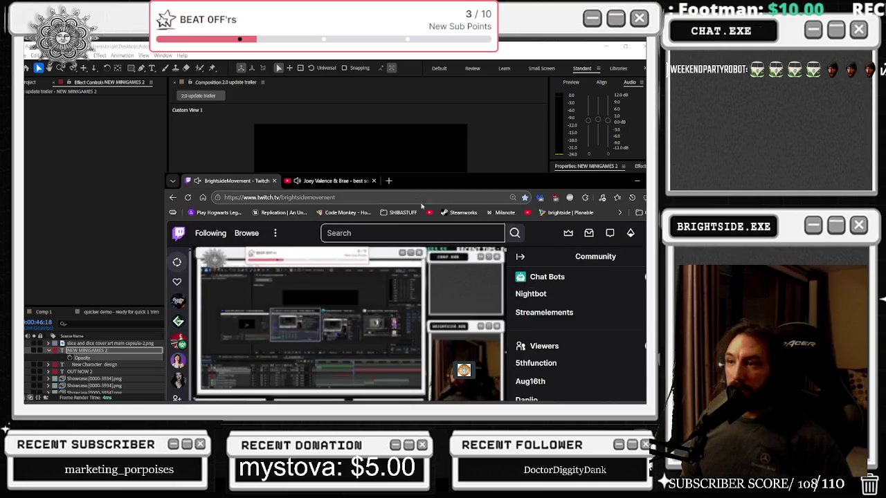
- Search Google in a new tab for 'black backround after effects 3d text'
left_click(388, 180)
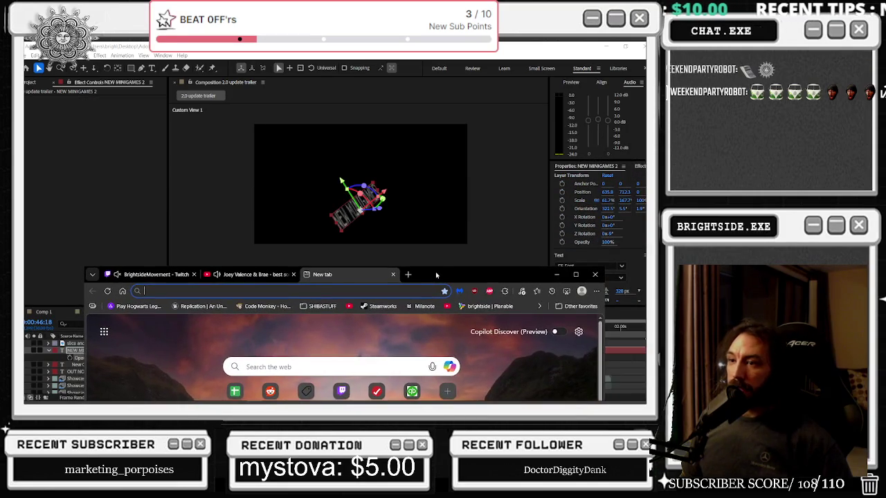
left_click_drag(411, 184, 435, 276)
type("black backriyu")
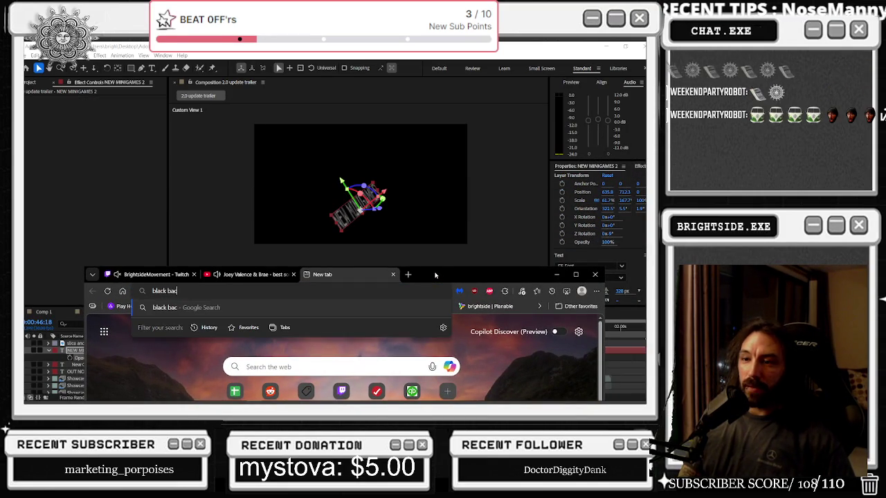
key("BackSpace")
key("BackSpace")
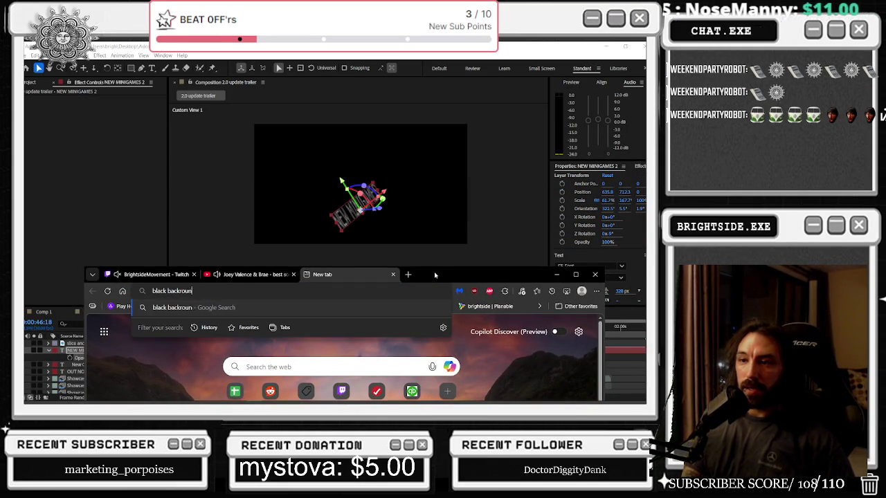
type("d af")
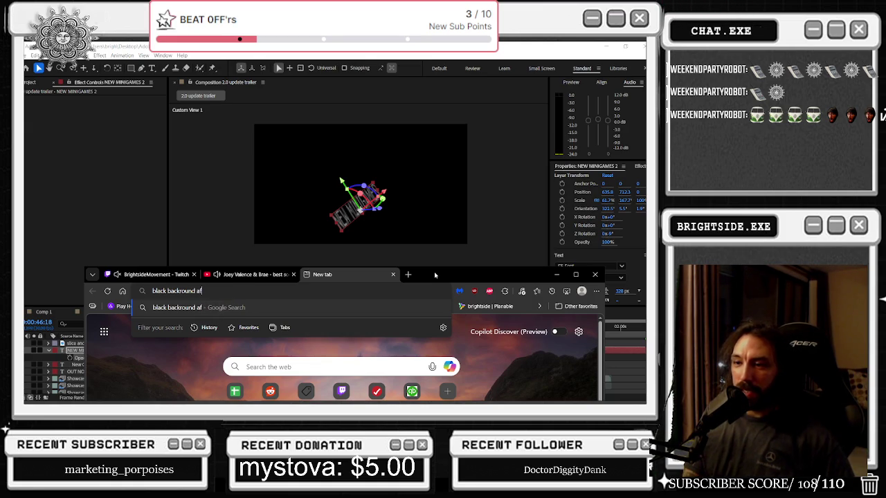
type("ter effects 3d text")
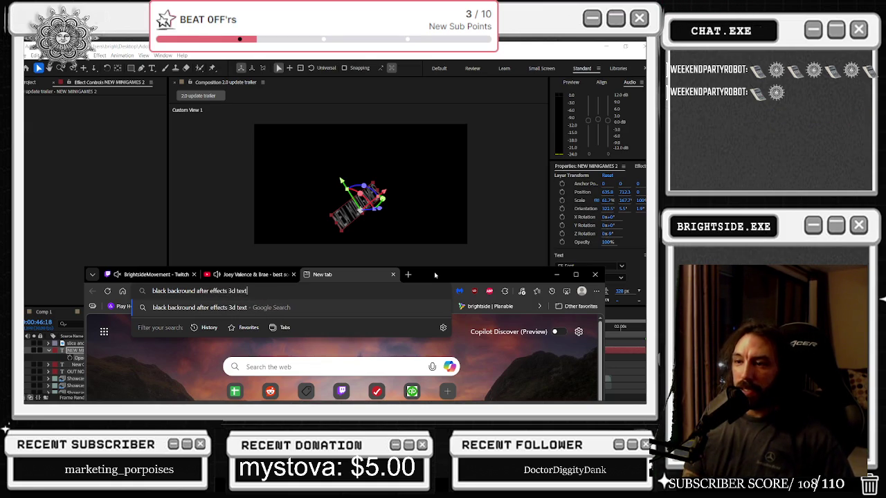
key("Return")
left_click_drag(435, 274, 430, 116)
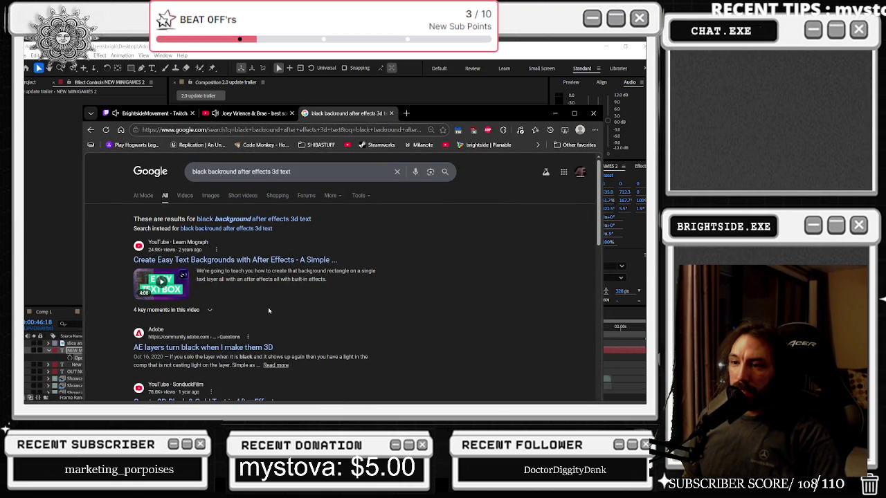
- Read the Adobe Community thread on layers turning black, then return and scroll the results
scroll(268, 311, "down", 1)
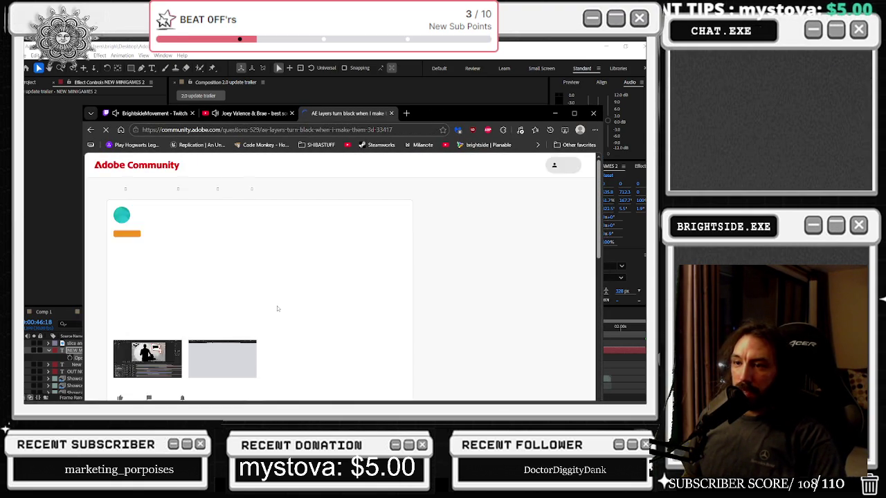
scroll(320, 285, "down", 2)
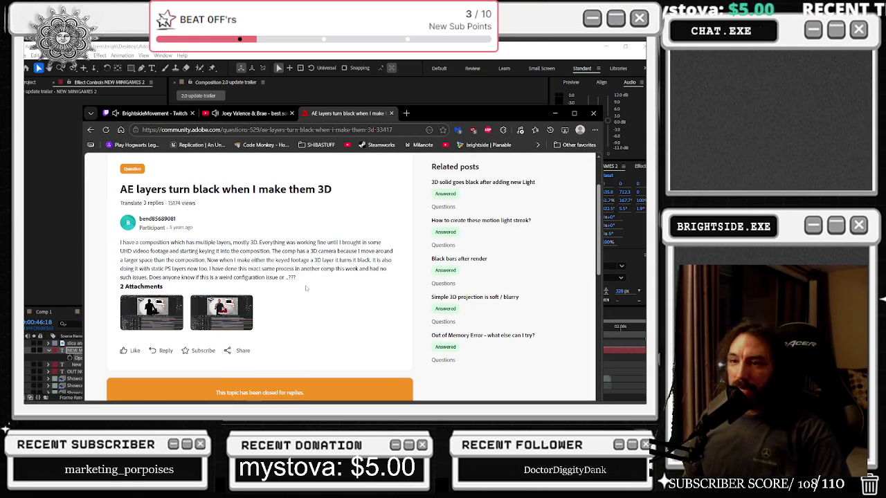
scroll(314, 289, "down", 3)
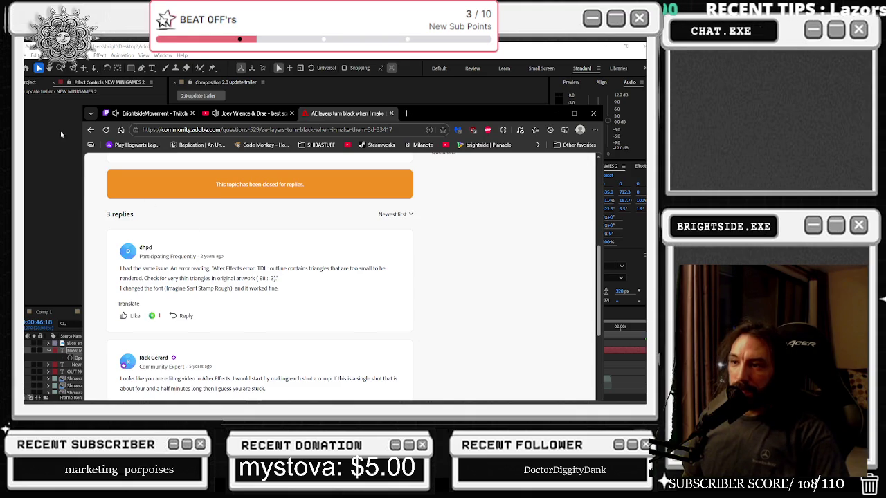
left_click(90, 130)
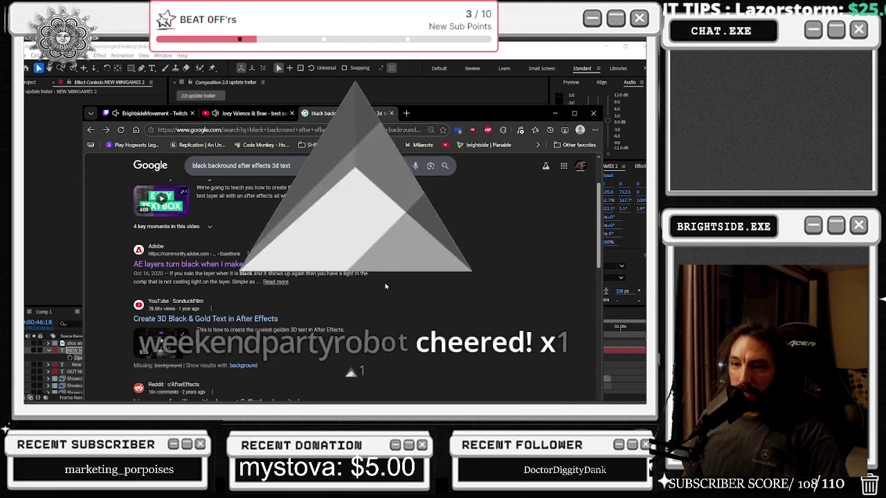
scroll(313, 301, "down", 1)
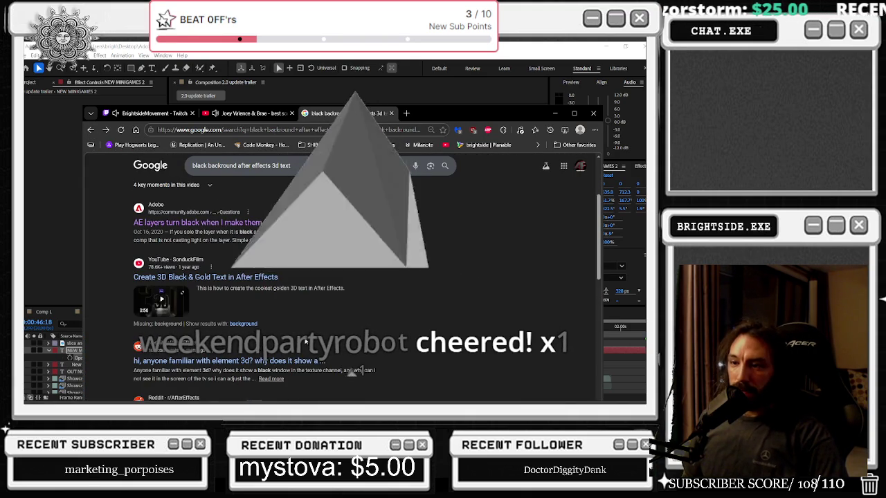
scroll(305, 341, "down", 2)
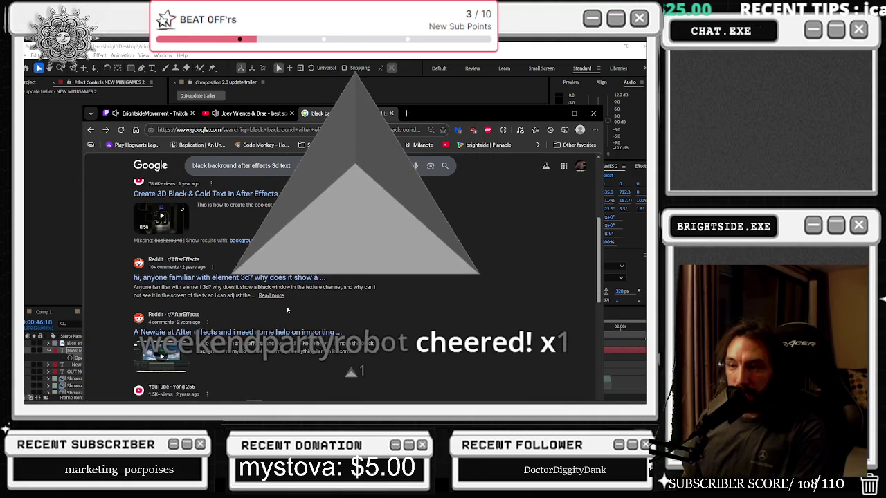
scroll(286, 304, "down", 3)
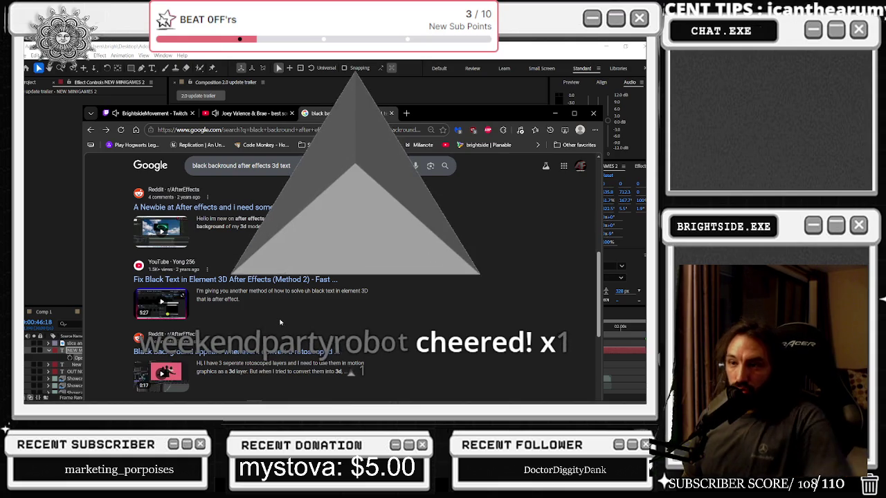
scroll(247, 237, "down", 1)
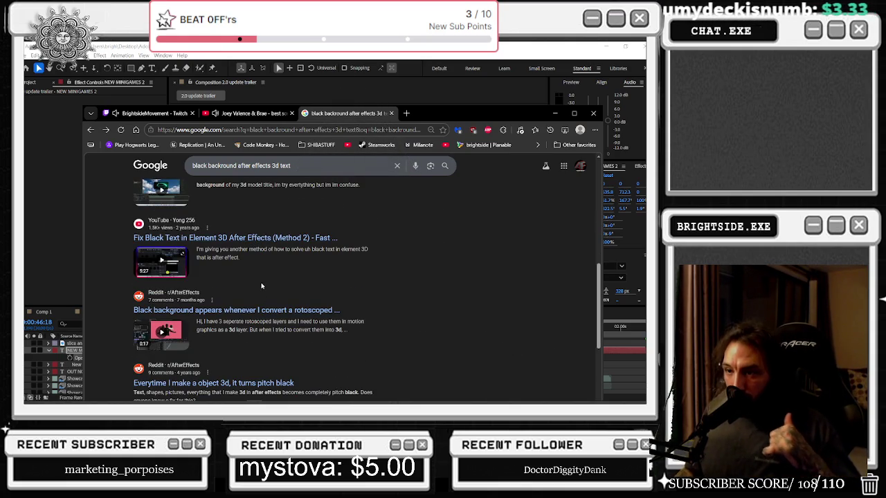
- Open the Reddit r/AfterEffects thread on black 3D backgrounds and scroll through the replies
left_click(297, 310)
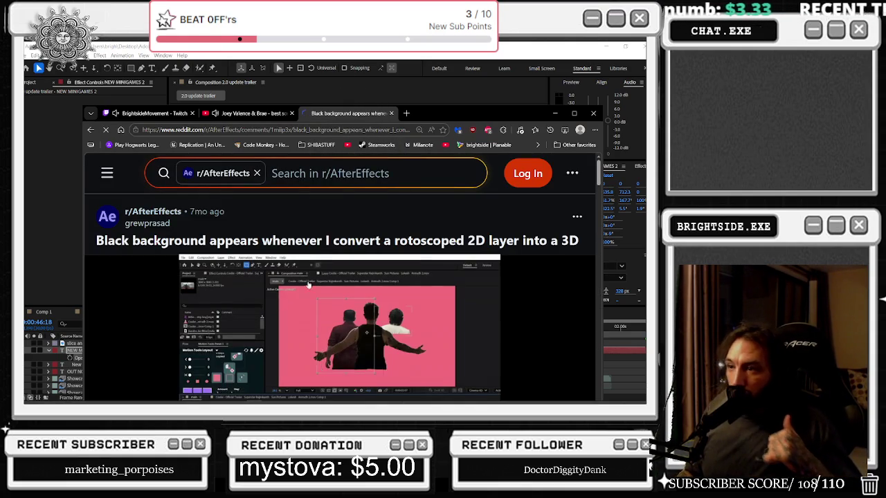
scroll(309, 284, "down", 1)
scroll(419, 292, "down", 1)
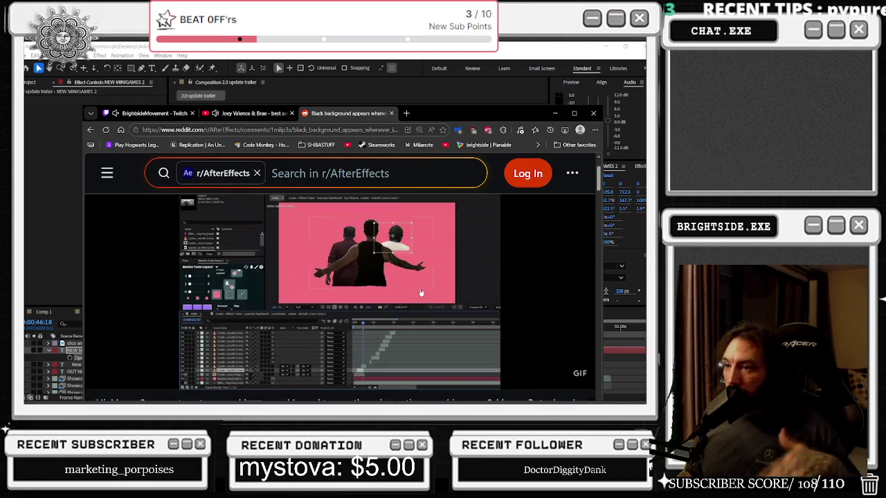
scroll(419, 292, "up", 2)
scroll(420, 292, "down", 1)
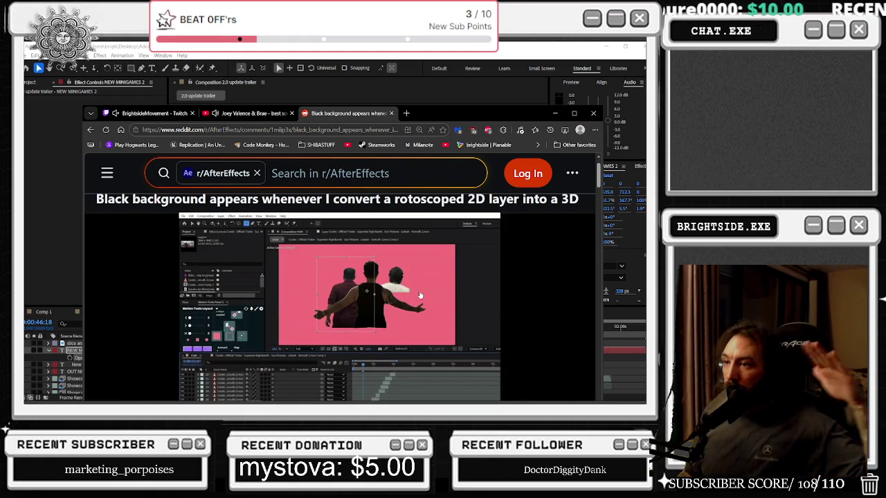
scroll(419, 296, "down", 1)
scroll(419, 295, "down", 1)
scroll(419, 295, "up", 1)
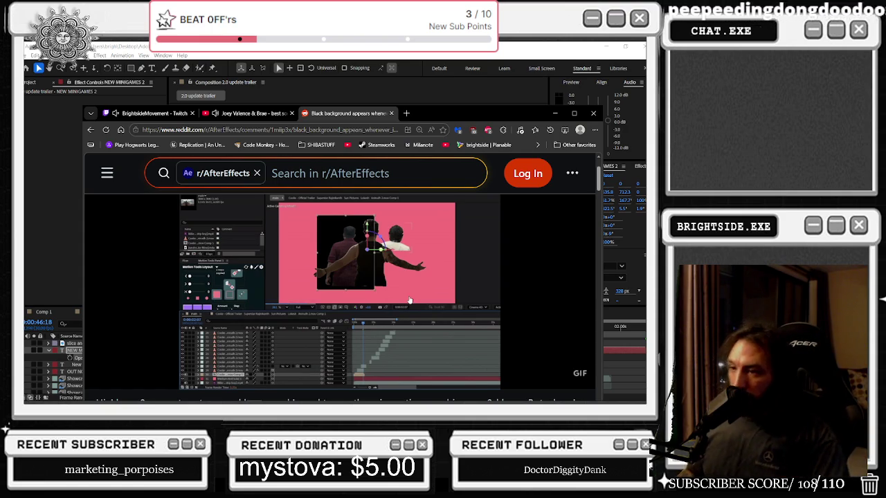
scroll(411, 301, "down", 3)
scroll(411, 299, "down", 1)
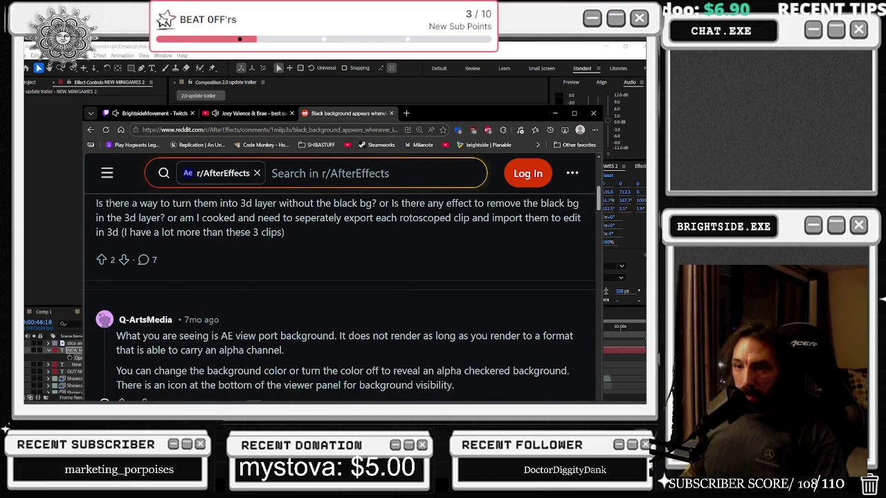
scroll(339, 297, "down", 1)
- Highlight the reply about the viewer background setting, then return to After Effects
mouse_move(193, 329)
left_mouse_down()
mouse_move(296, 329)
mouse_move(366, 344)
mouse_move(461, 329)
mouse_move(479, 346)
left_mouse_up()
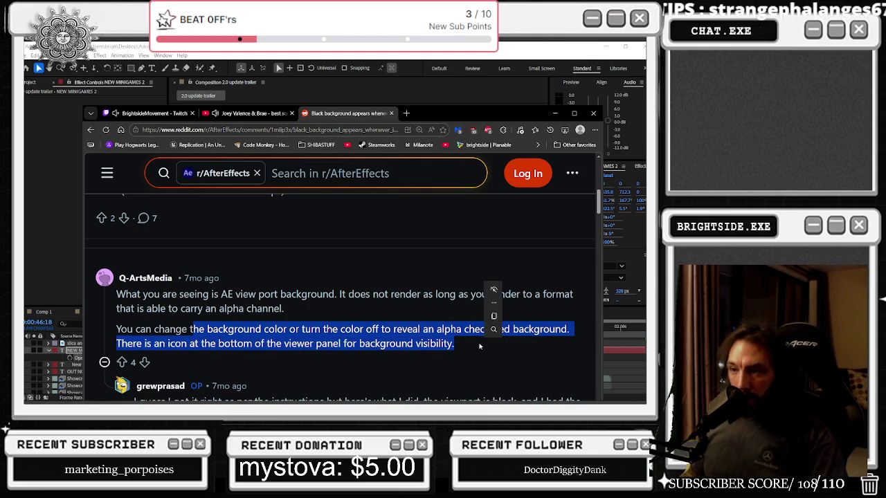
scroll(490, 291, "down", 1)
scroll(430, 299, "down", 1)
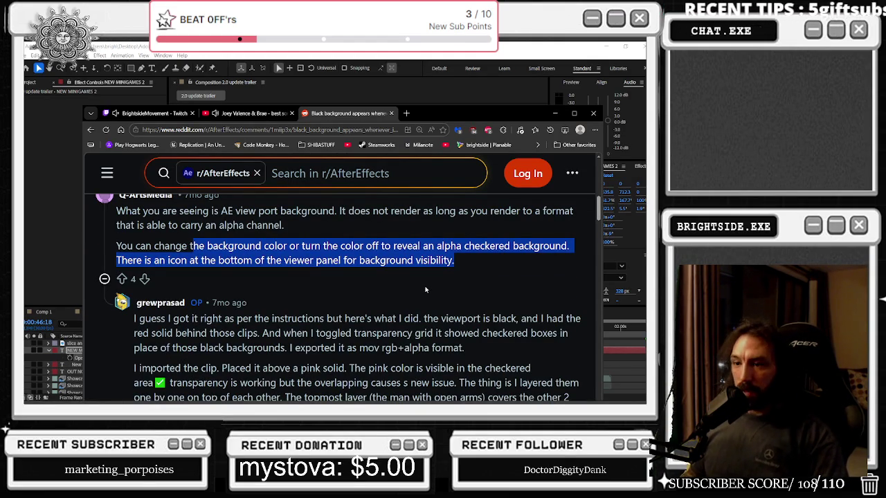
key("alt+Tab")
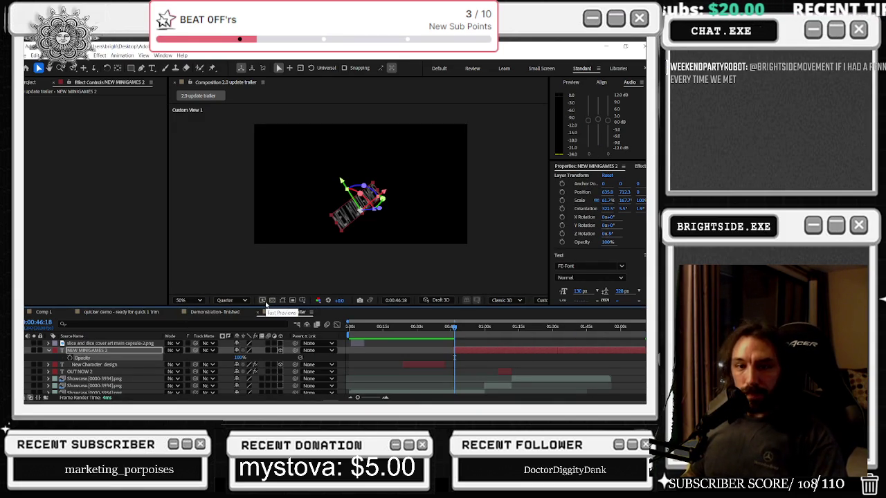
- Toggle the transparency checkerboard and scrub to the New Character design title
left_click(272, 301)
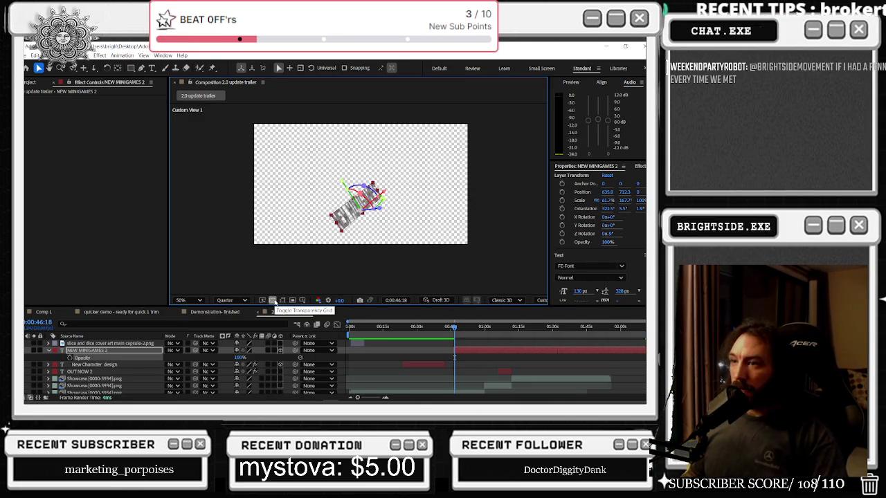
left_click(34, 351)
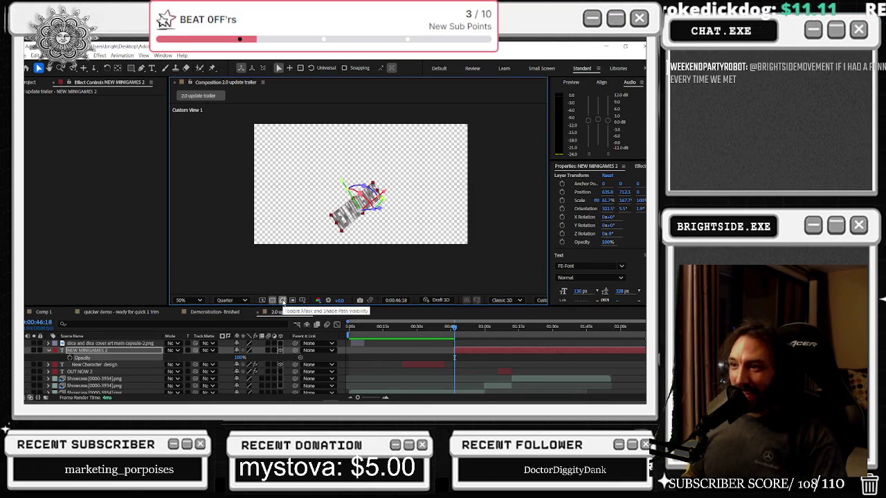
left_click(262, 300)
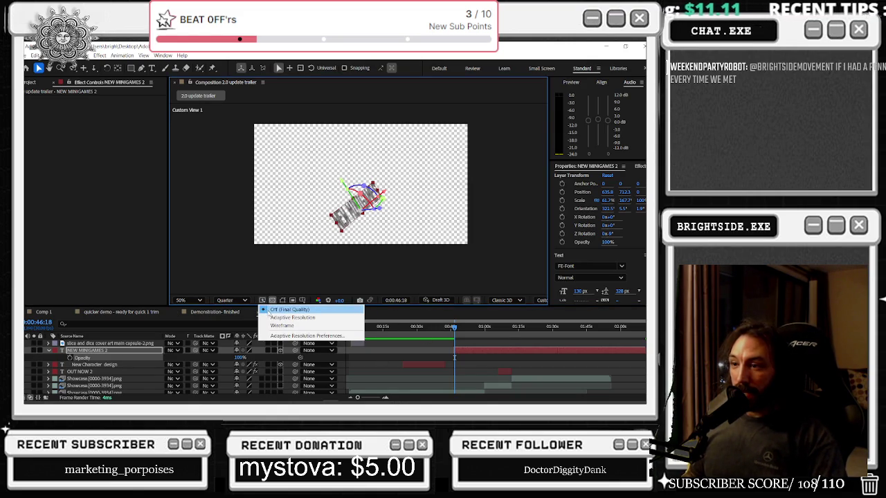
left_click(423, 326)
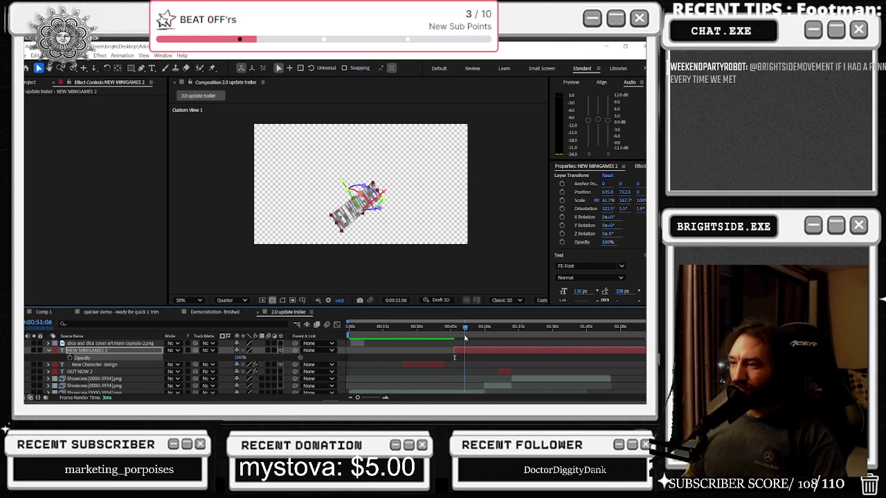
left_click_drag(464, 326, 424, 337)
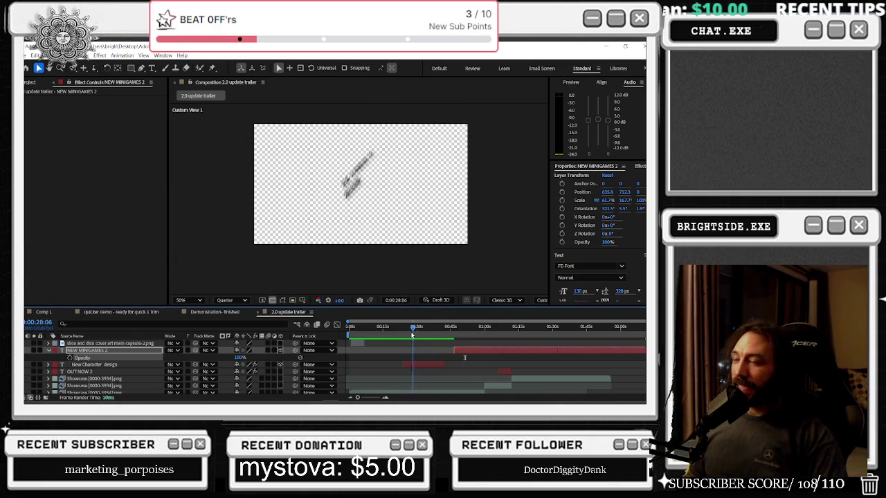
left_click(272, 300)
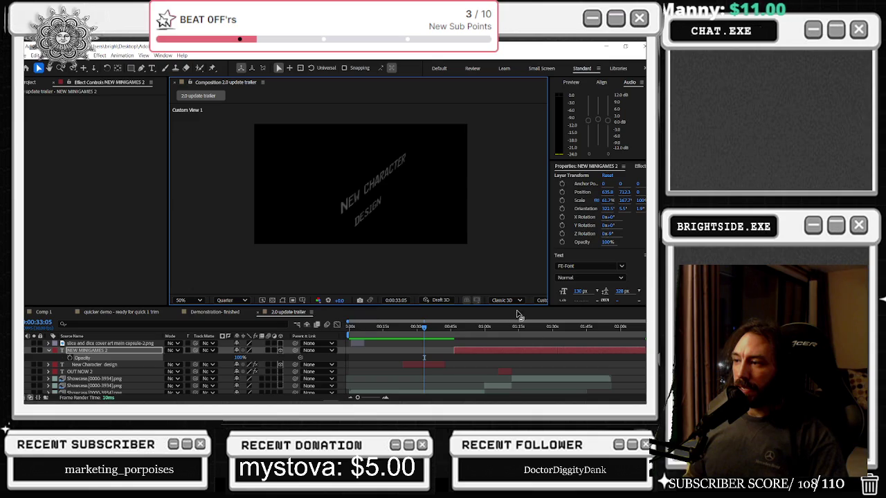
- Widen the composition viewer and inspect the 3D renderer and camera view lists
left_click_drag(548, 281, 589, 281)
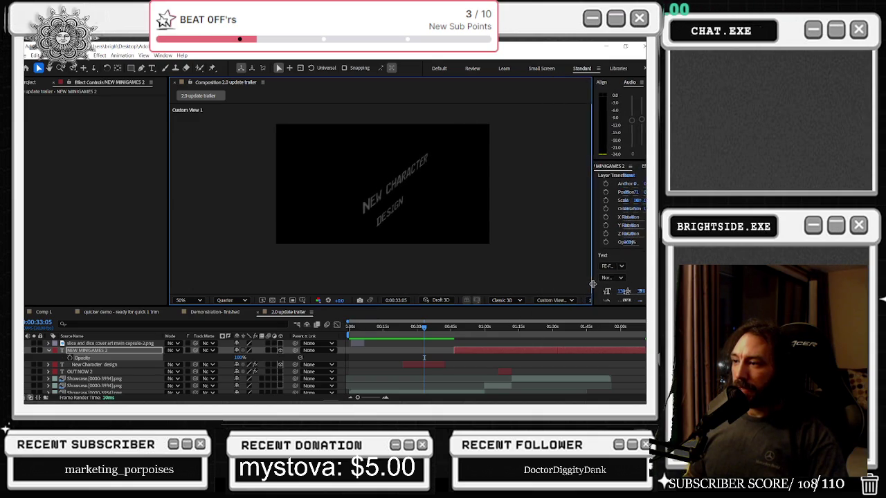
left_click(517, 300)
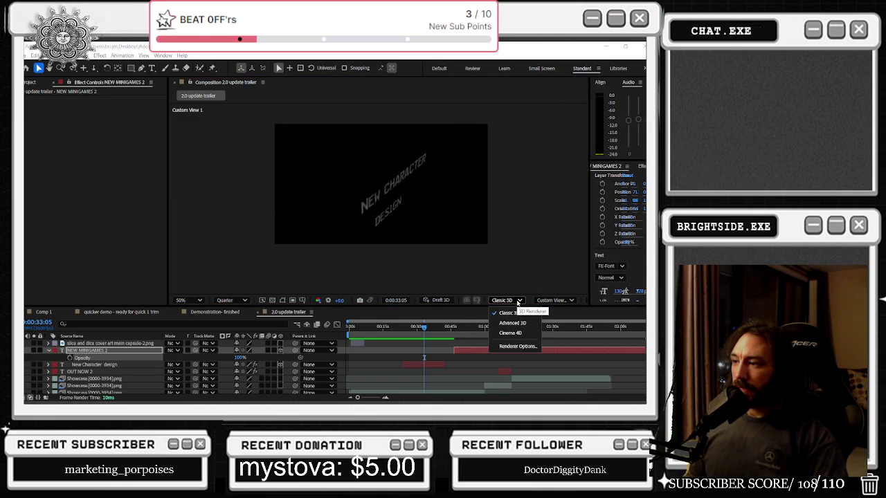
left_click(517, 300)
left_click(561, 301)
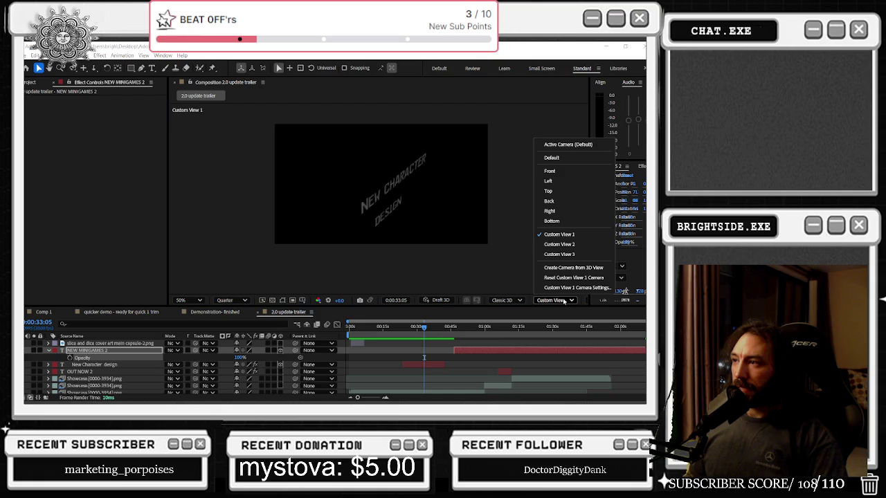
- Switch to Active Camera view and scrub from the CRUSTY'S shot to the red interior at 0:00:45:26
left_click(578, 145)
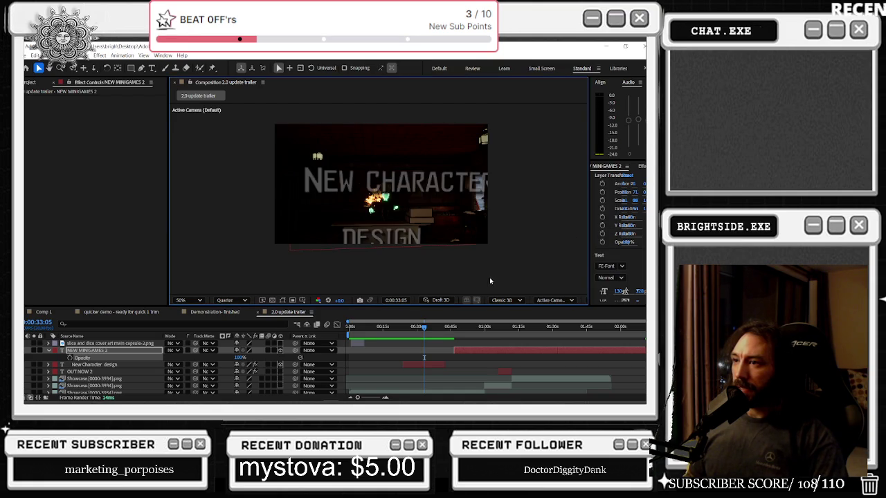
left_click_drag(426, 329, 455, 327)
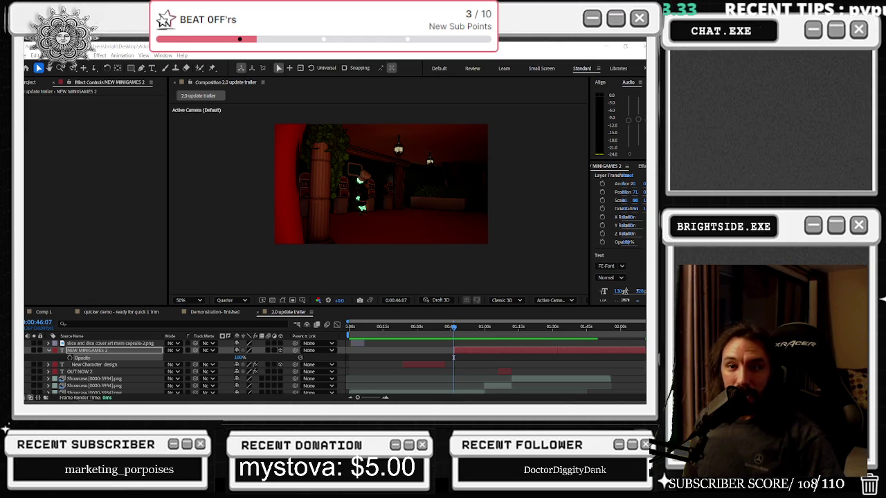
left_click(439, 327)
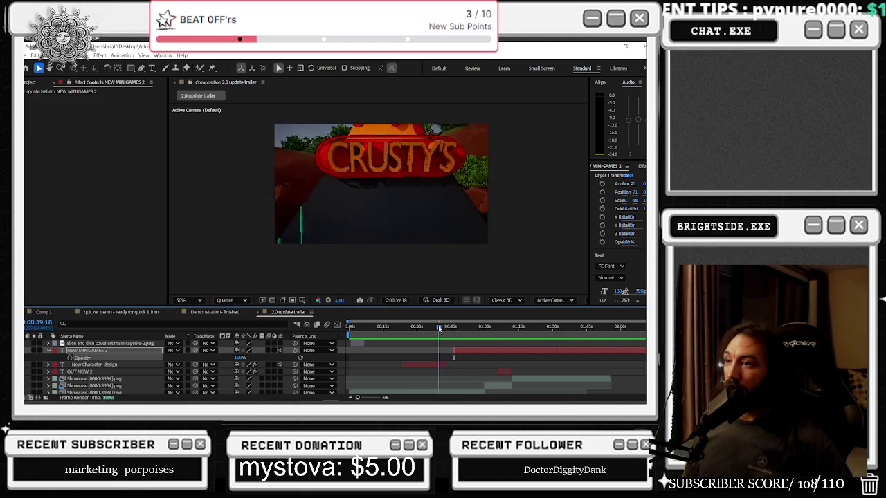
left_click_drag(439, 328, 455, 328)
- At 0:00:46:24, move the NEW MINIGAMES title to position 908.3, 734.9, 524.5 along the floor
left_click_drag(415, 242, 436, 243)
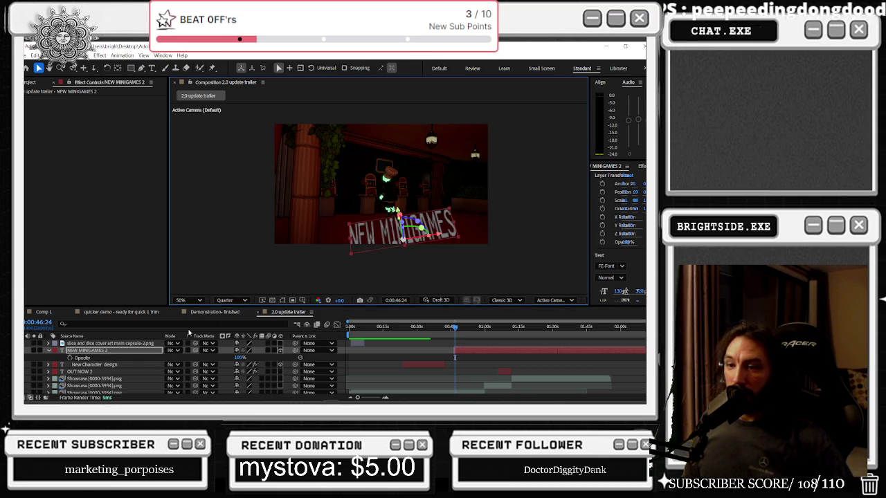
key("p")
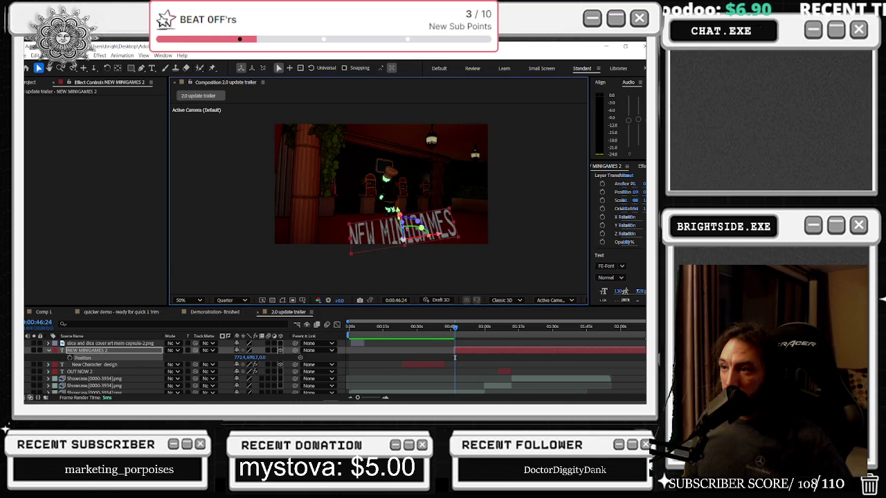
left_click_drag(404, 226, 402, 238)
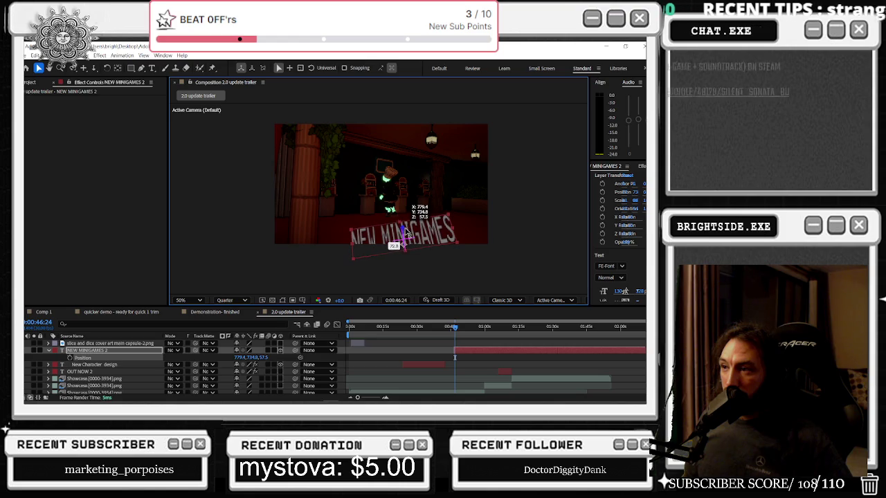
left_click_drag(402, 236, 395, 206)
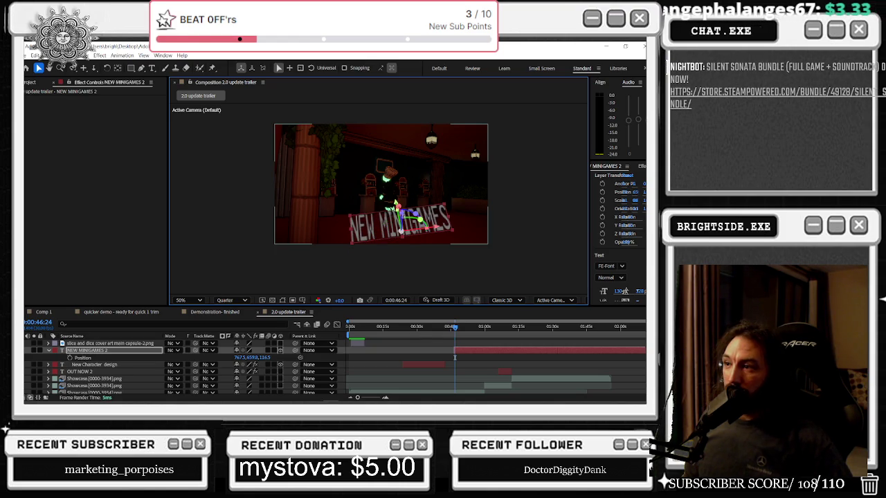
left_click_drag(396, 207, 396, 219)
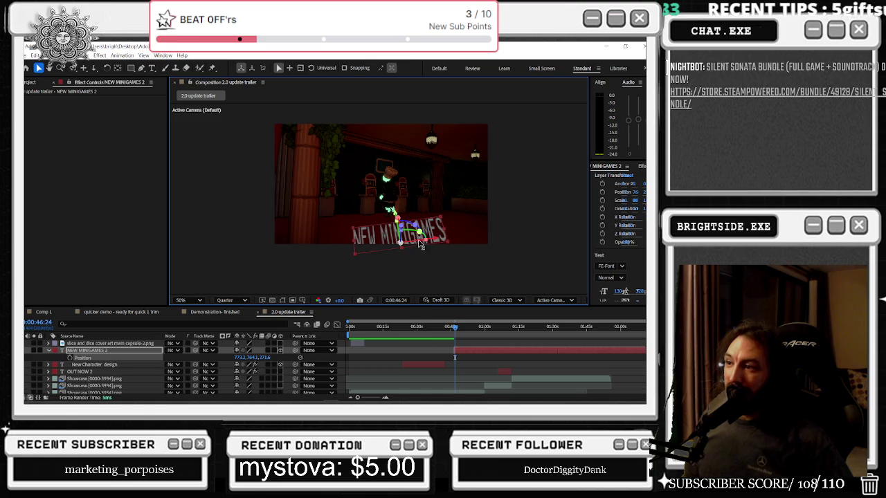
left_click_drag(422, 247, 444, 244)
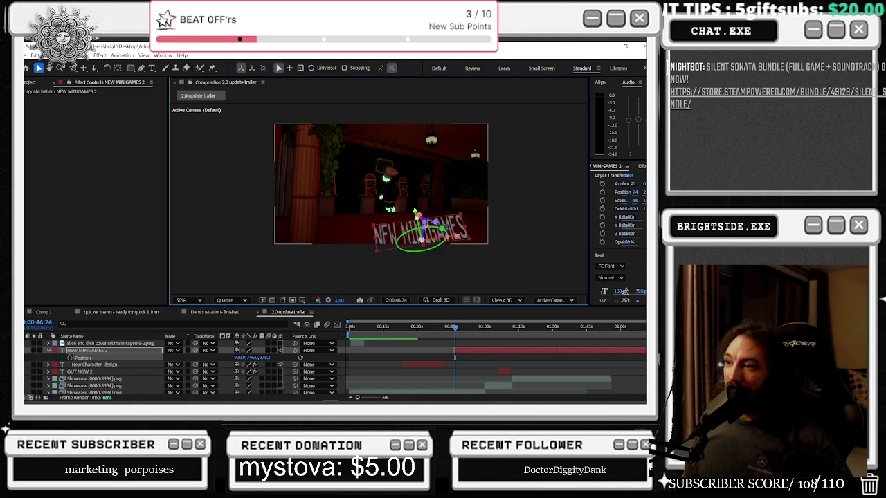
mouse_move(415, 212)
left_mouse_down()
mouse_move(420, 247)
mouse_move(400, 217)
mouse_move(430, 236)
left_mouse_up()
key("ctrl+z")
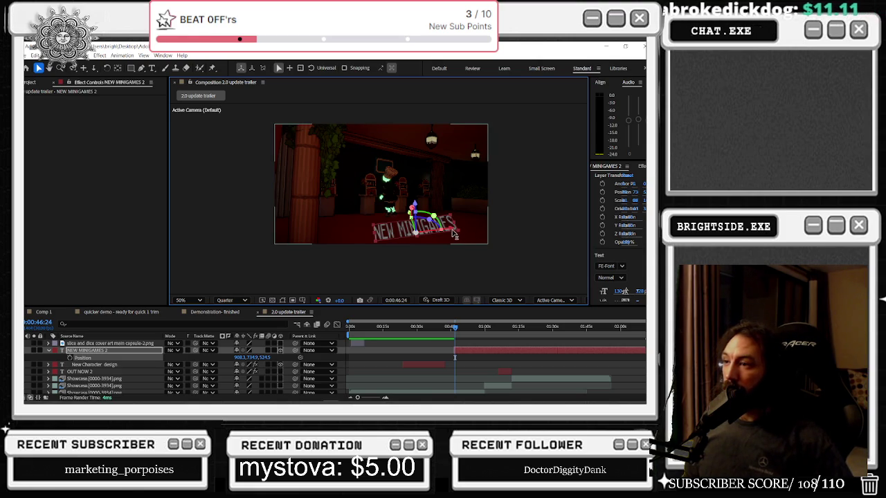
- Shift, rotate and stretch the NEW MINIGAMES title onto the floor at 87.8, 177.7, 106.0% scale, nudging Position Y
left_click_drag(454, 235, 372, 233)
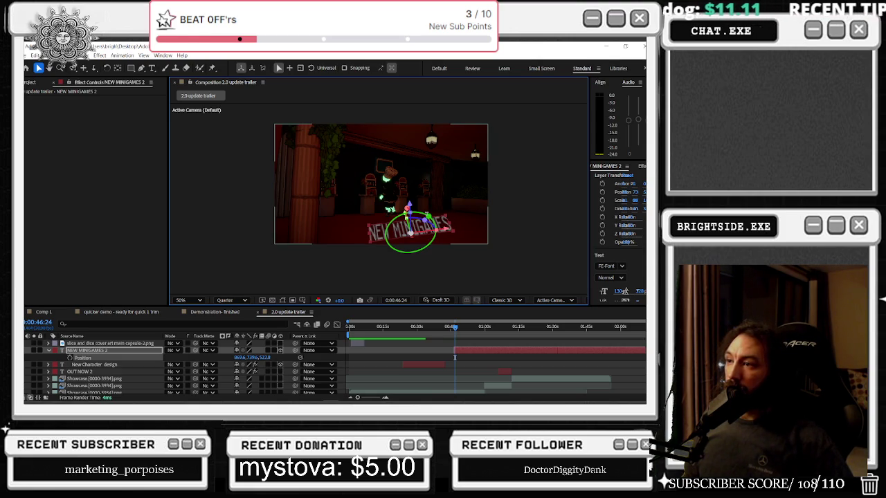
left_click_drag(429, 218, 422, 214)
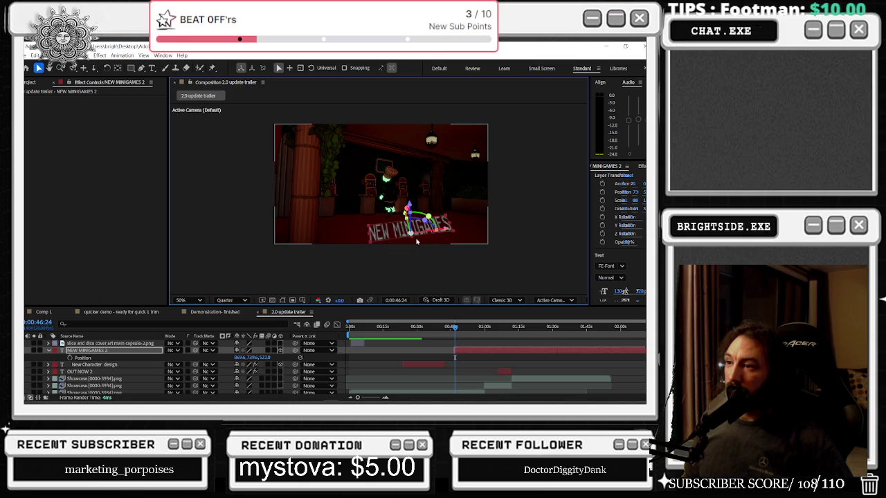
mouse_move(438, 232)
left_mouse_down()
mouse_move(442, 224)
mouse_move(429, 216)
left_mouse_up()
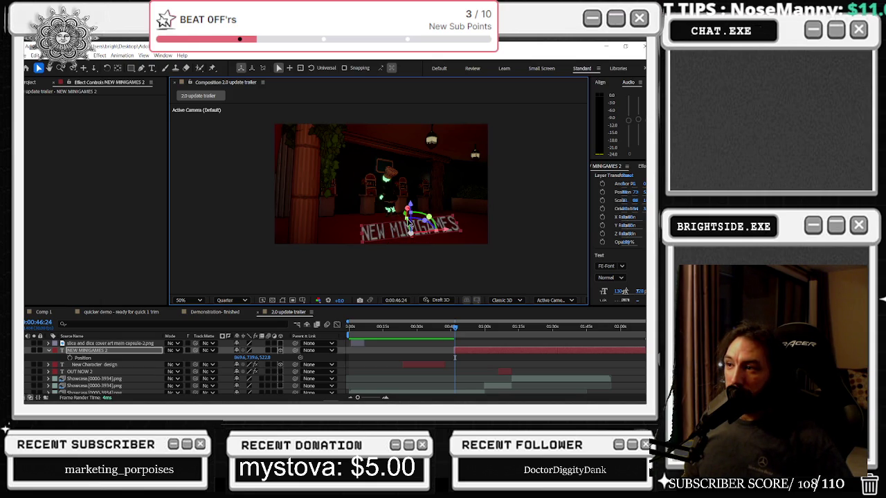
mouse_move(408, 217)
left_mouse_down()
mouse_move(430, 220)
mouse_move(419, 238)
mouse_move(467, 238)
mouse_move(419, 239)
left_mouse_up()
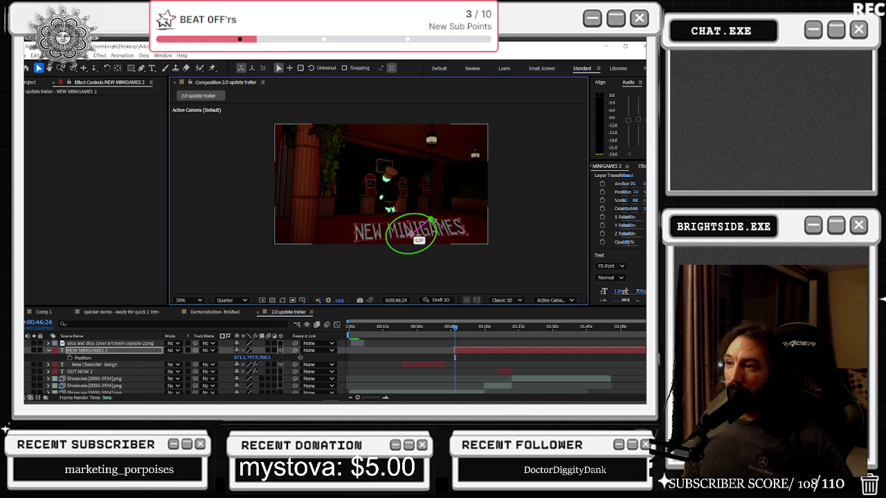
left_click_drag(419, 239, 415, 236)
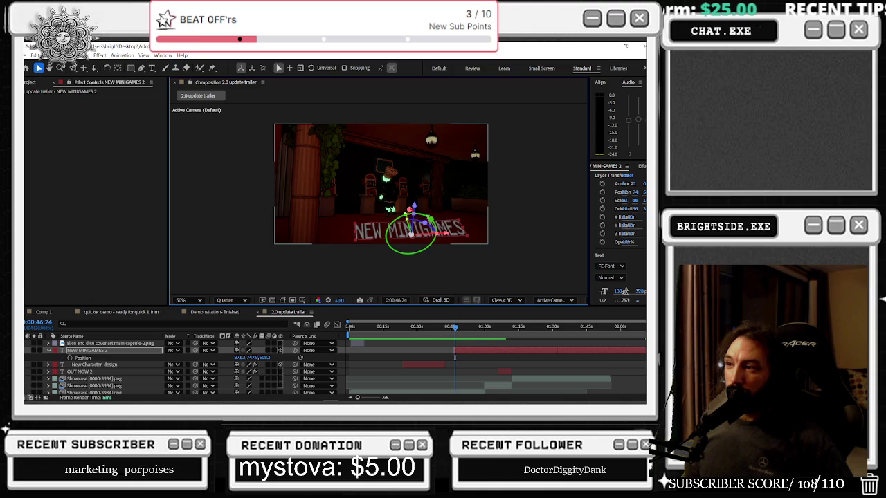
left_click(49, 351)
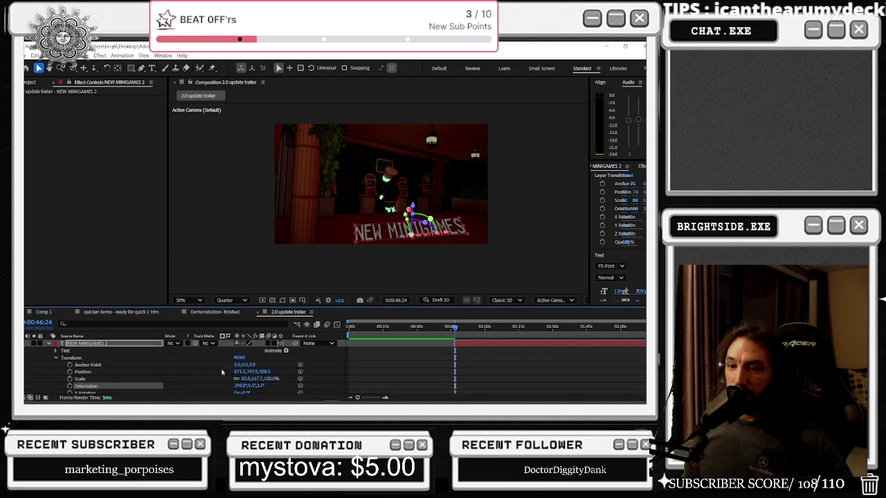
mouse_move(251, 374)
left_mouse_down()
mouse_move(271, 384)
mouse_move(242, 388)
mouse_move(262, 386)
left_mouse_up()
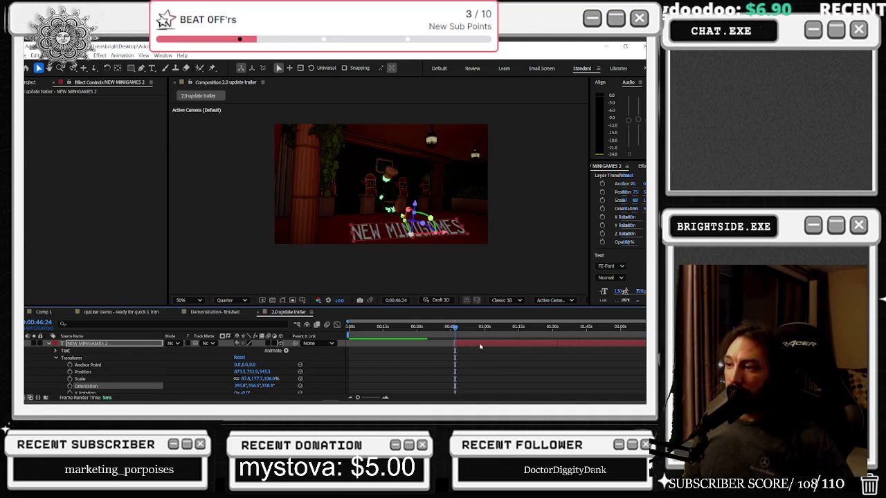
- Set starting Position and Orientation keyframes on the title at 0:00:46:24
left_click(70, 372)
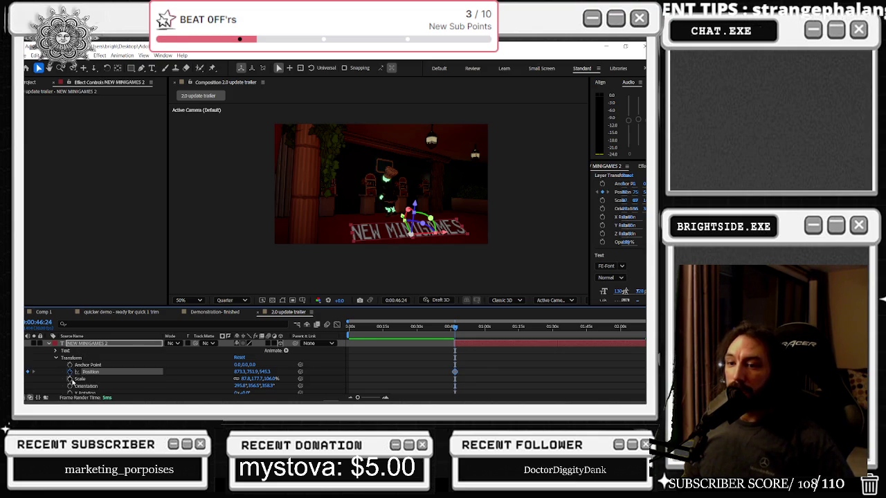
scroll(72, 391, "down", 2)
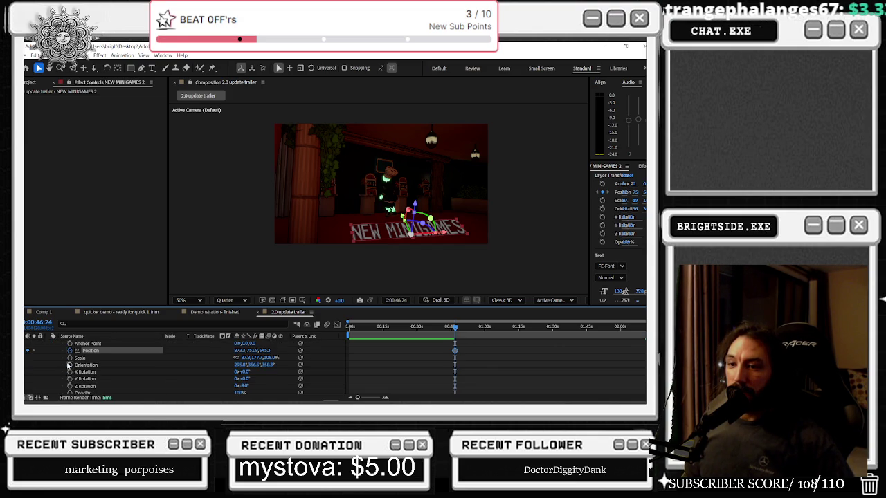
left_click(69, 365)
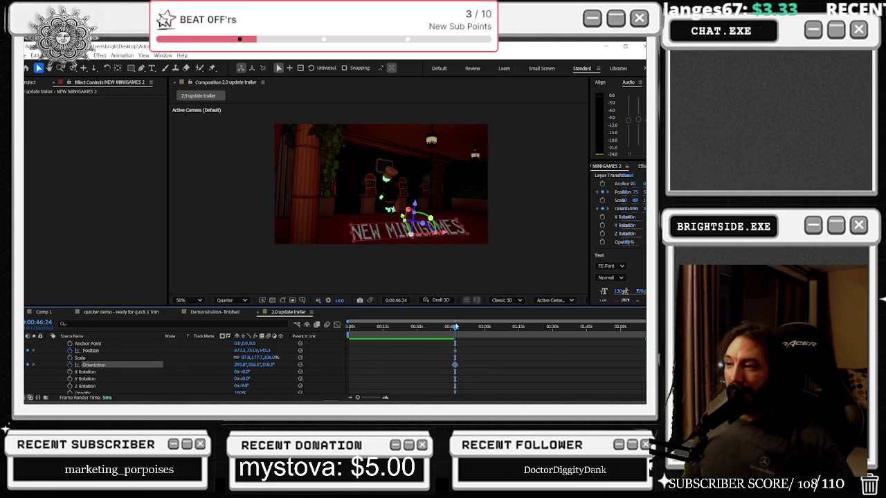
left_click_drag(455, 326, 459, 326)
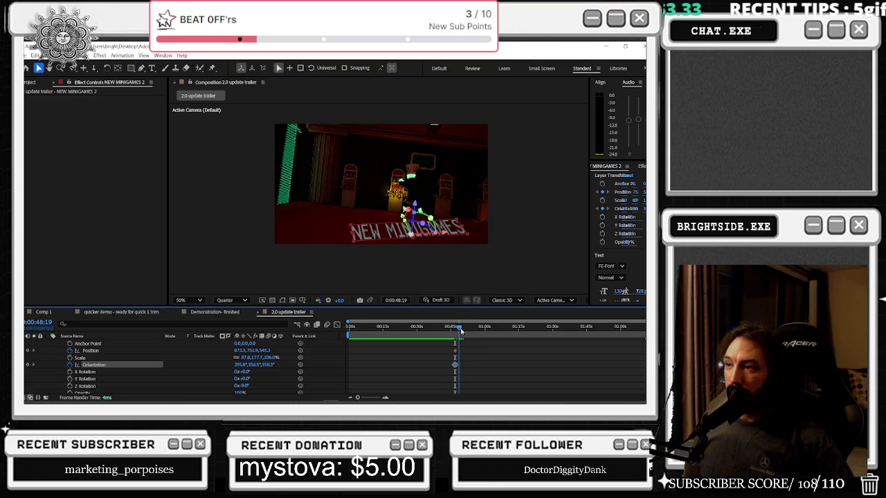
left_click_drag(460, 331, 455, 332)
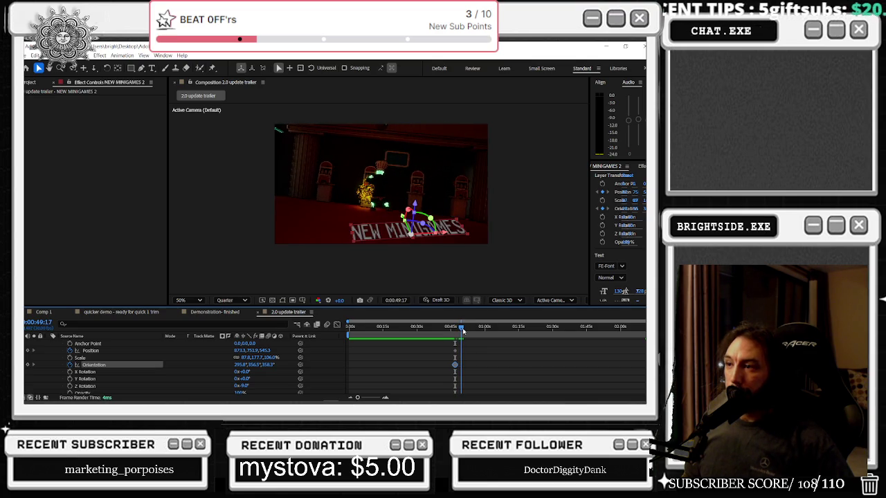
scroll(461, 354, "down", 2)
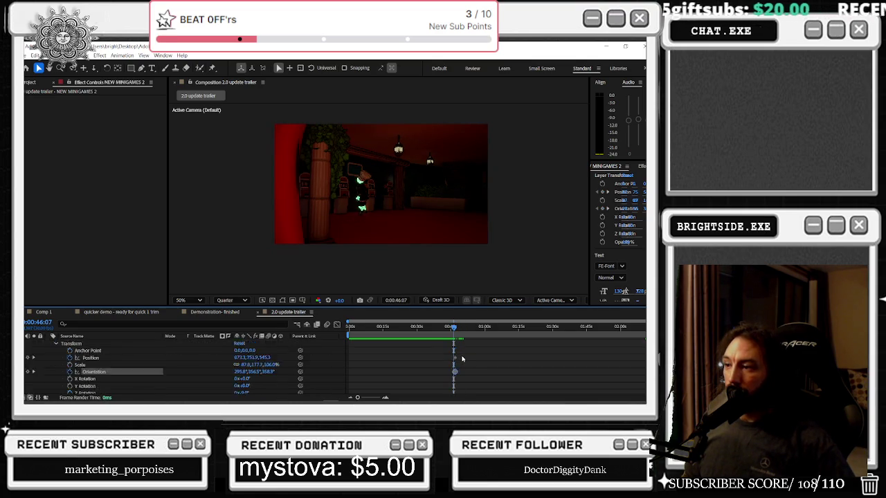
scroll(456, 343, "up", 5)
- At 0:00:47:20, reposition the title for the new shot and turn it with an Orientation keyframe
left_click(427, 327)
left_click_drag(429, 327, 431, 327)
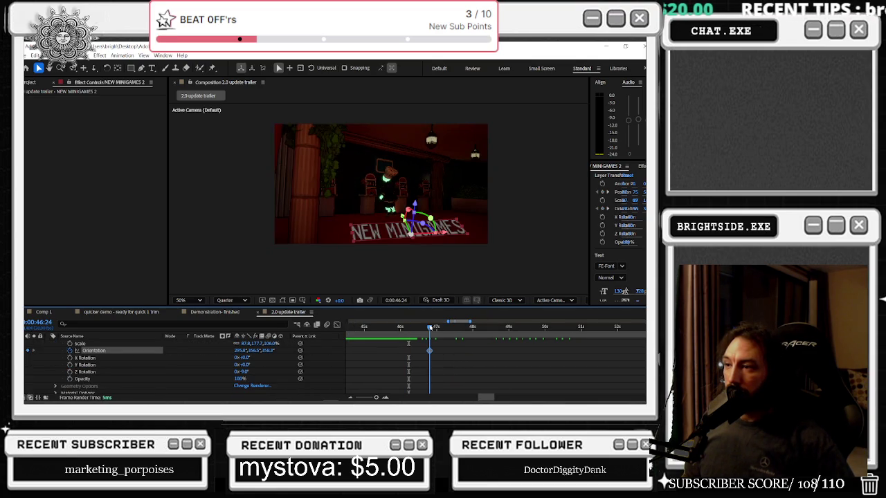
left_click_drag(438, 327, 461, 327)
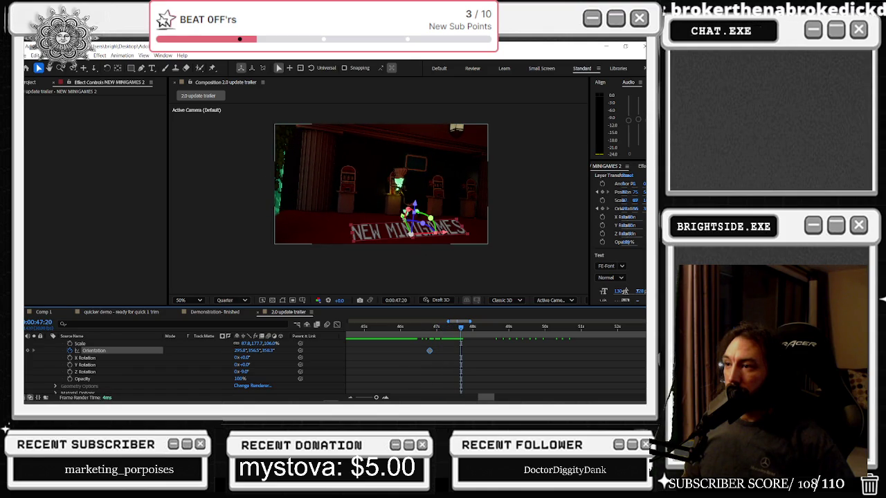
left_click_drag(404, 217, 411, 232)
left_click(93, 351)
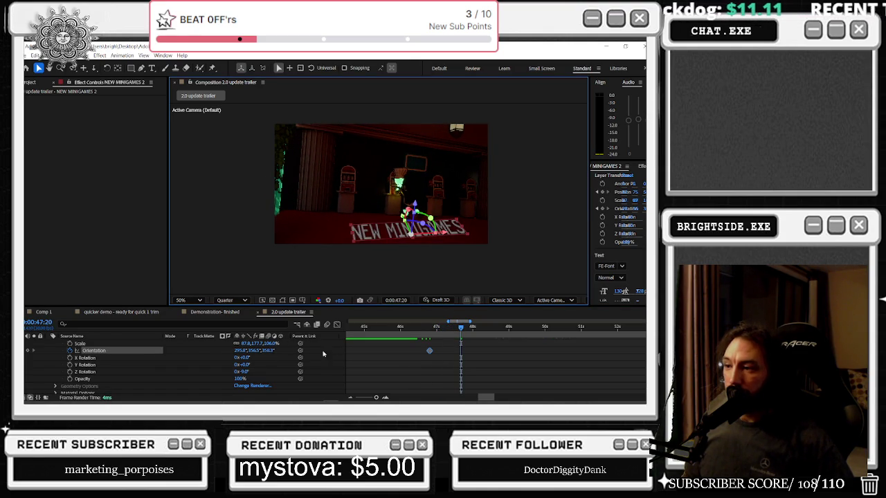
mouse_move(257, 351)
left_mouse_down()
mouse_move(277, 351)
mouse_move(257, 344)
left_mouse_up()
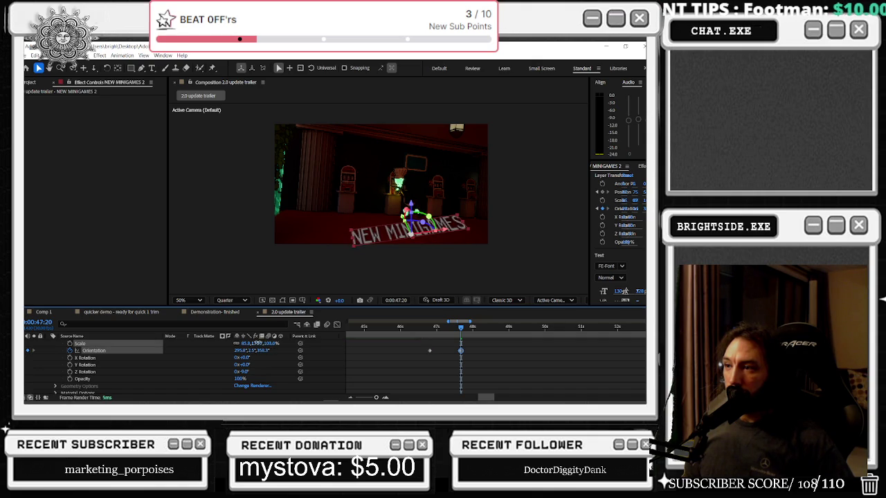
- Undo the new Orientation keyframe, try shrinking the title's scale to about 91.7%, and undo that too
key("ctrl+z")
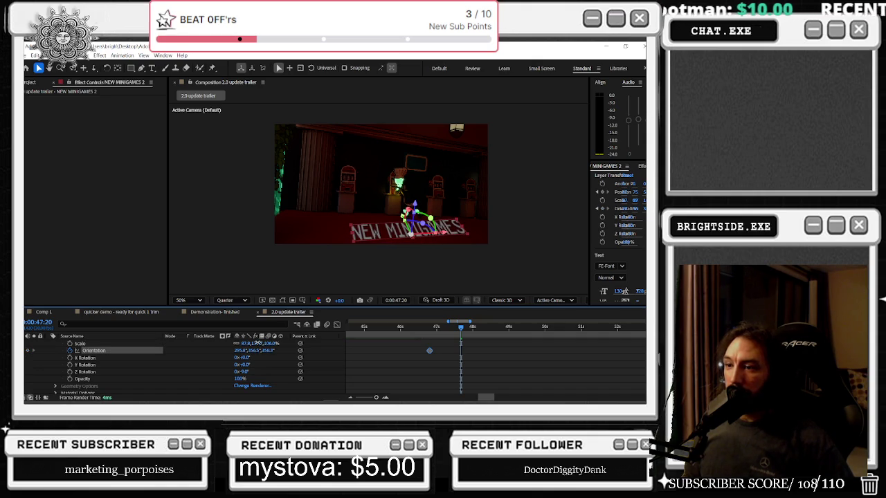
mouse_move(258, 344)
left_mouse_down()
mouse_move(276, 344)
mouse_move(253, 344)
mouse_move(267, 350)
mouse_move(256, 352)
left_mouse_up()
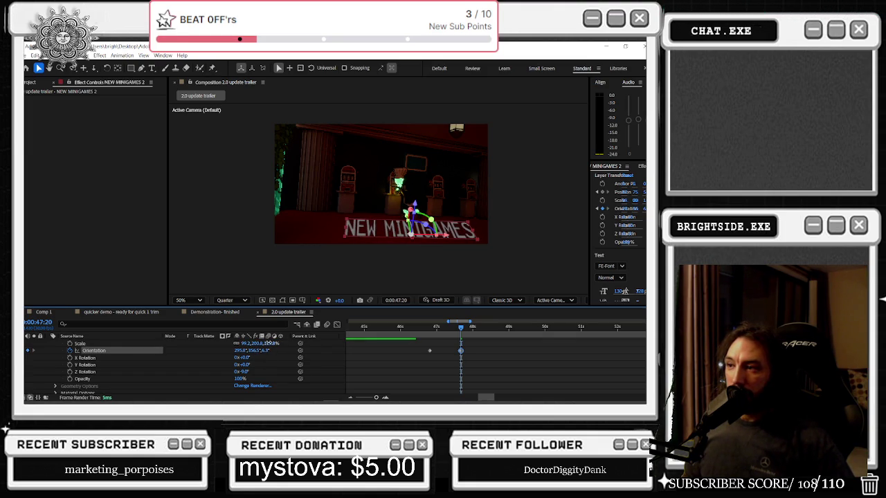
left_click_drag(267, 343, 268, 346)
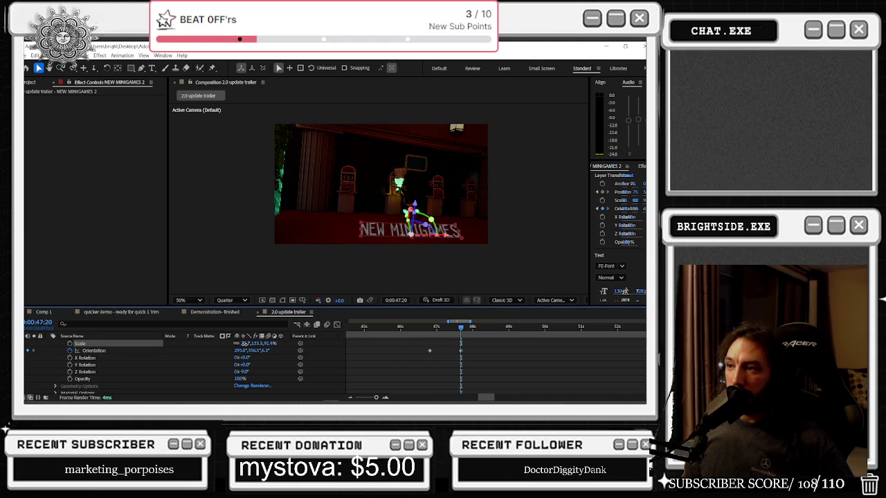
key("ctrl+z")
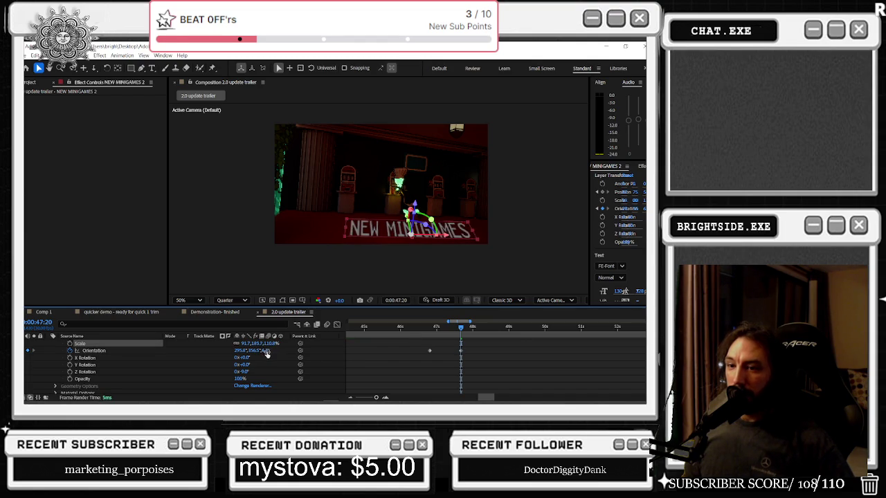
- Move the title with a second Position keyframe at 47:20, then preview from 46:05
scroll(266, 356, "up", 2)
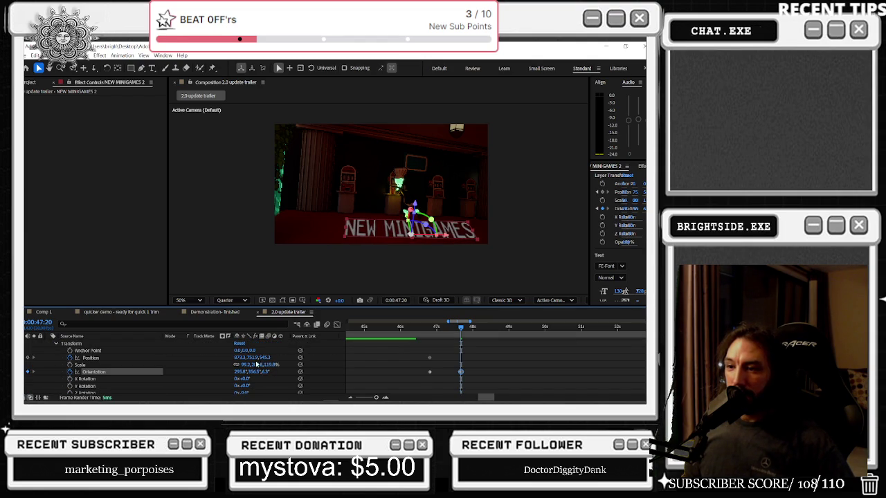
mouse_move(252, 357)
left_mouse_down()
mouse_move(270, 357)
mouse_move(148, 358)
left_mouse_up()
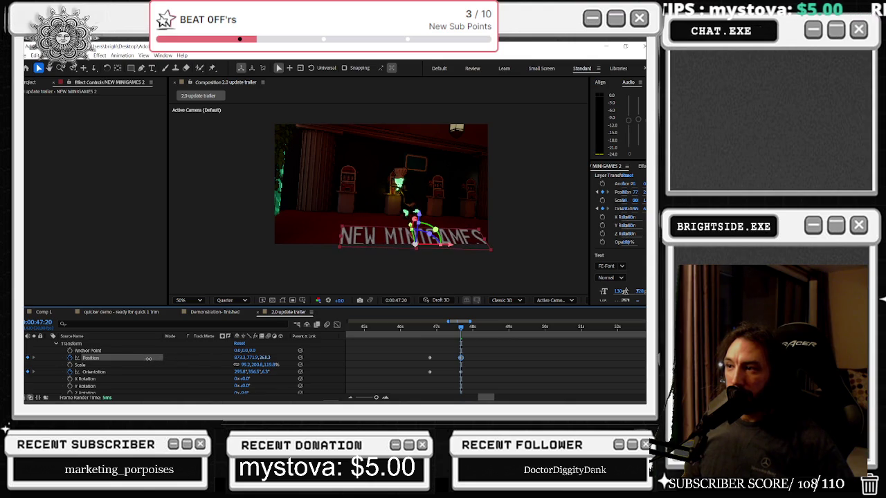
left_click(406, 326)
key("space")
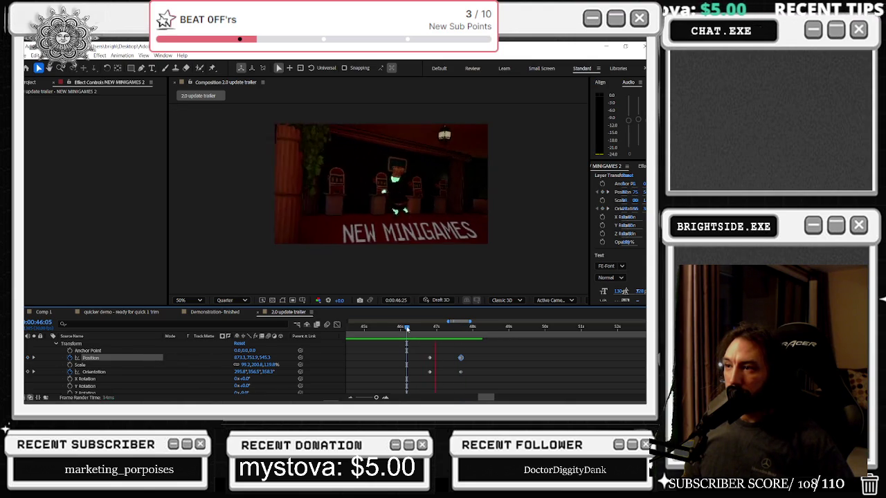
- At 0:49:04, add Position and Orientation keyframes sliding the title left to 373.3, 809.9, 554.3
key("space")
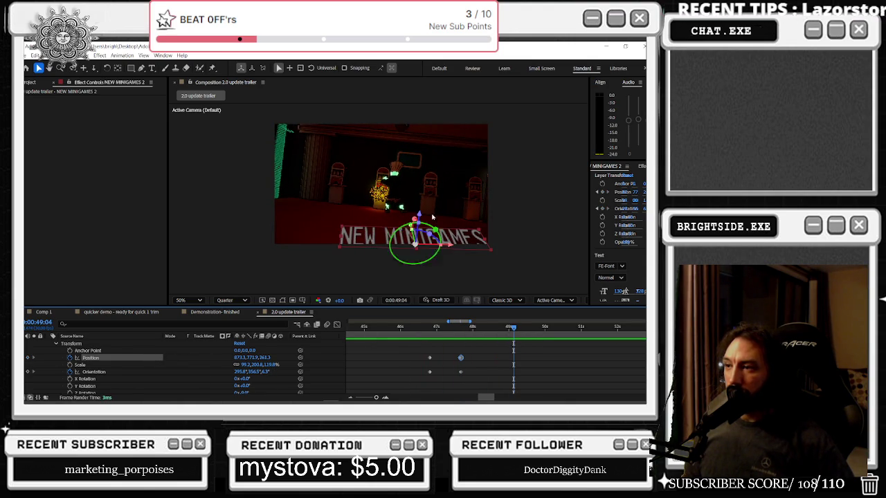
mouse_move(253, 360)
left_mouse_down()
mouse_move(245, 357)
mouse_move(268, 357)
mouse_move(208, 357)
mouse_move(194, 386)
left_mouse_up()
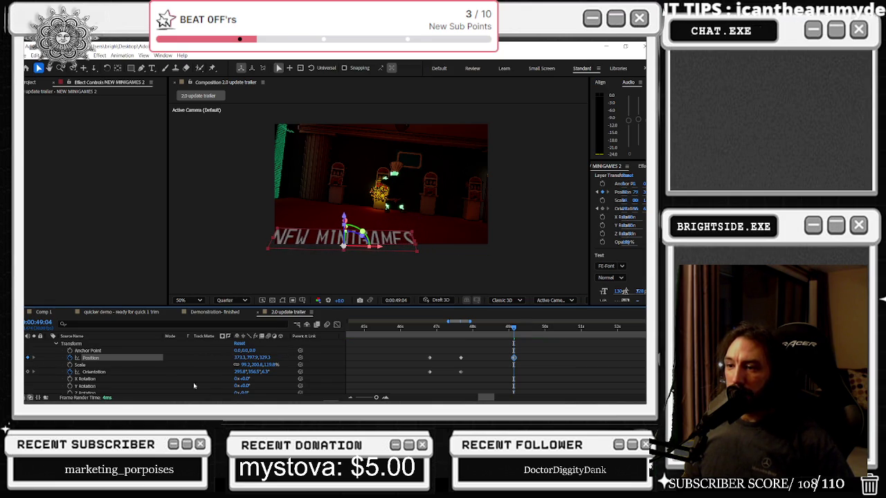
mouse_move(265, 361)
left_mouse_down()
mouse_move(275, 378)
mouse_move(264, 373)
left_mouse_up()
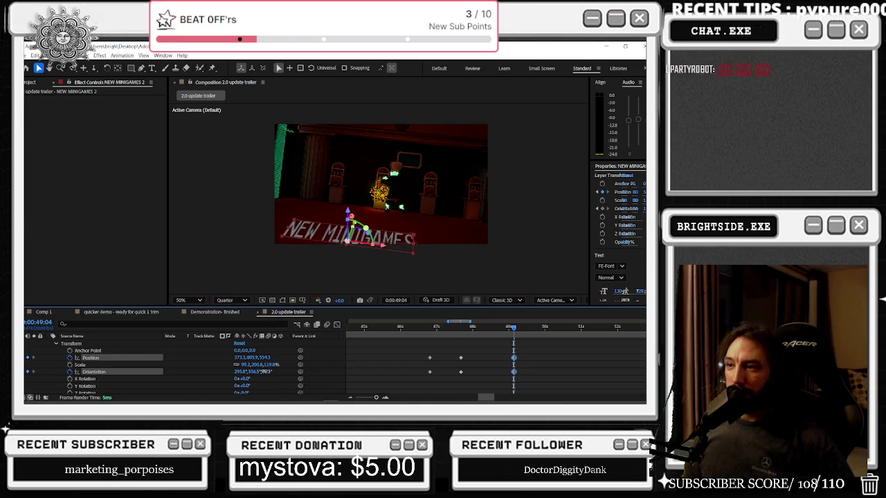
- Scrub the timeline between about 45 and 50 seconds to review the title animation
left_click(435, 326)
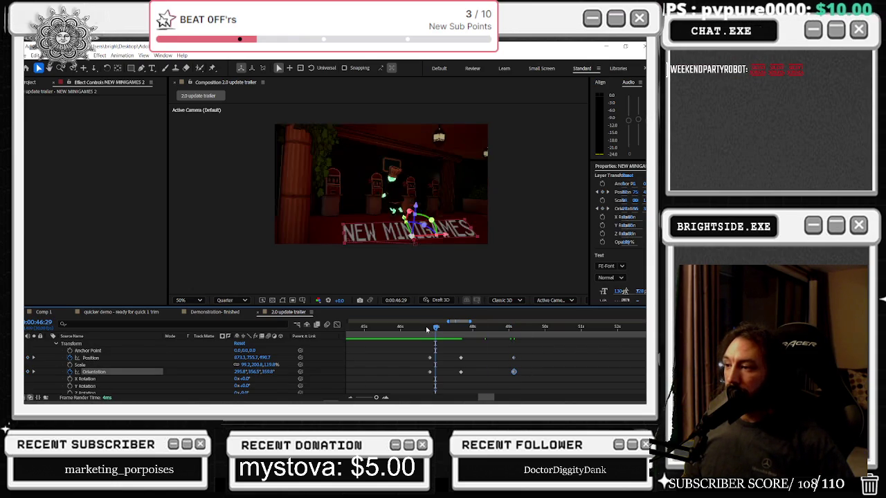
left_click_drag(427, 329, 548, 327)
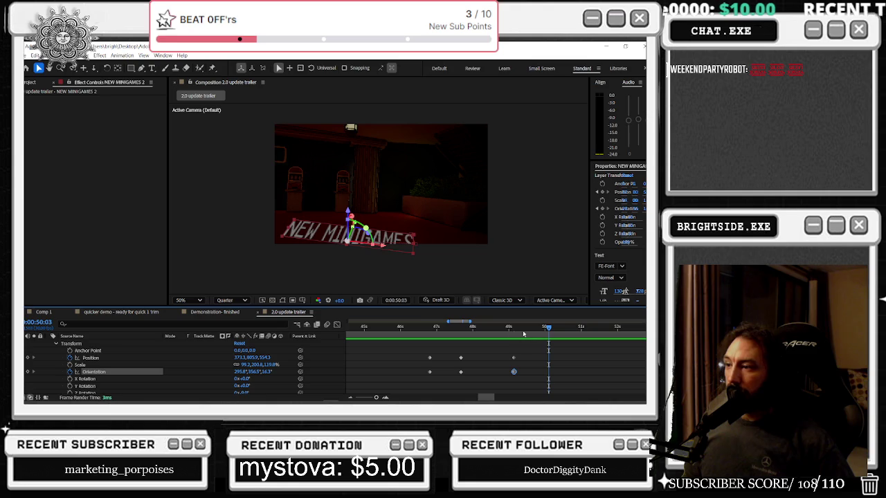
left_click_drag(471, 330, 392, 328)
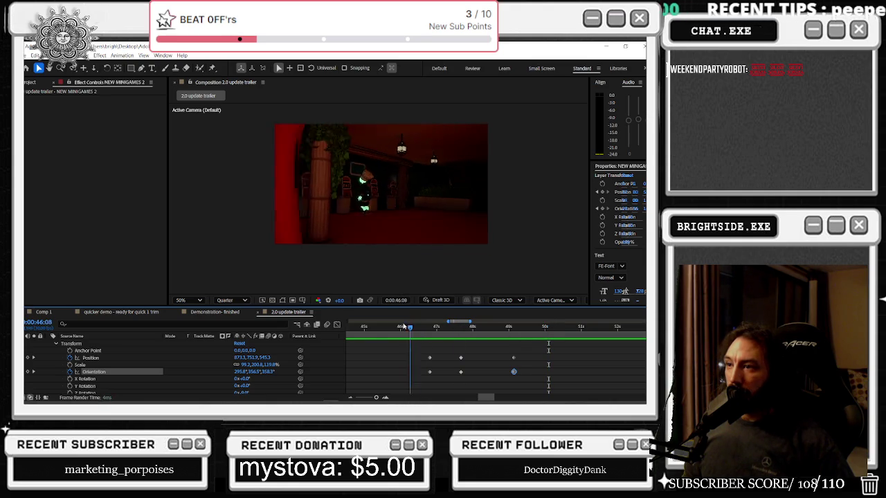
scroll(456, 372, "up", 2)
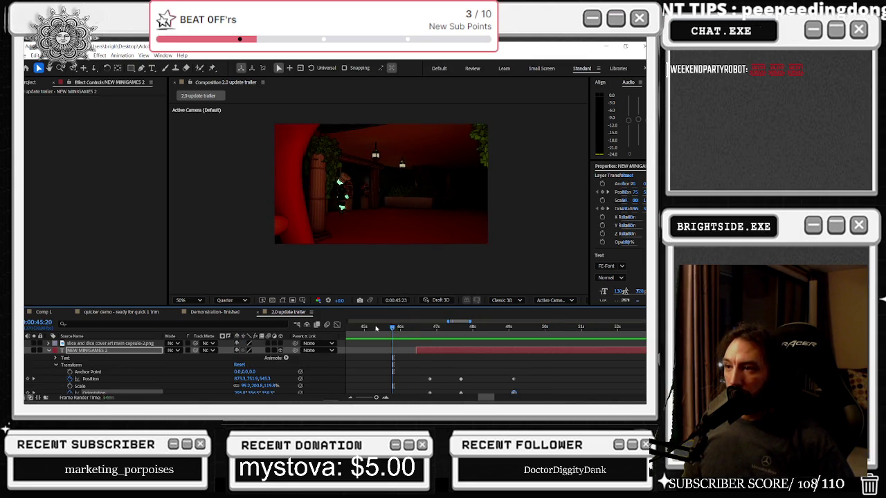
- Collapse the title layer, select the third Showcase layer, and split it at about 0:49:29
left_click_drag(394, 329, 384, 335)
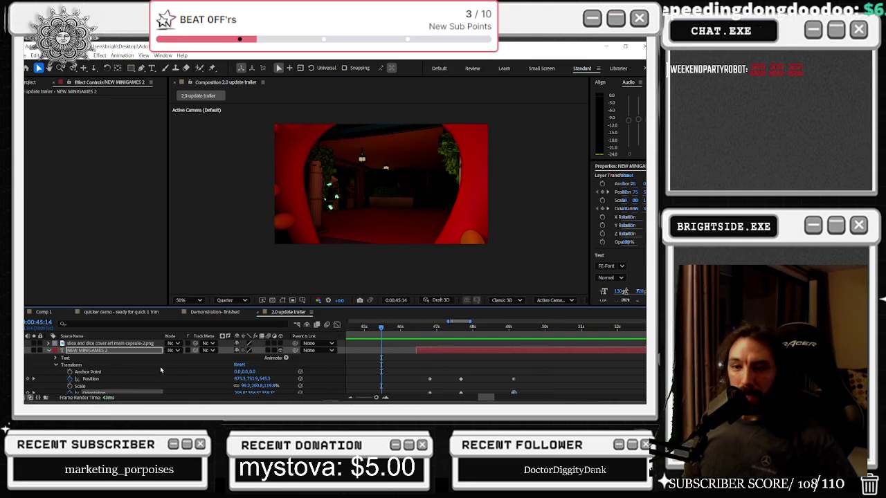
left_click(49, 350)
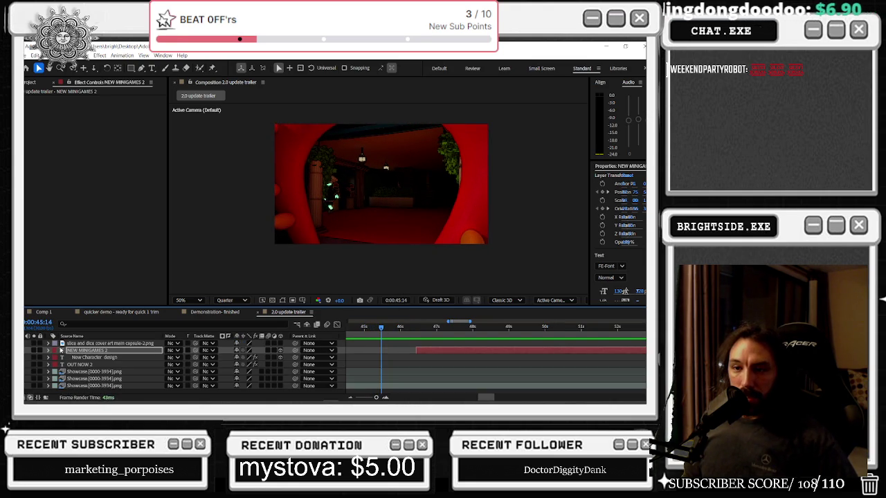
left_click(114, 371)
left_click(119, 385)
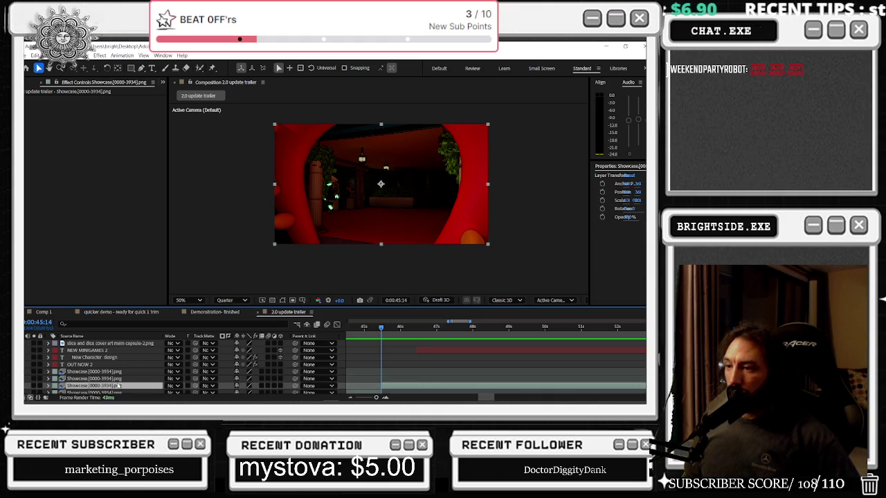
left_click(456, 325)
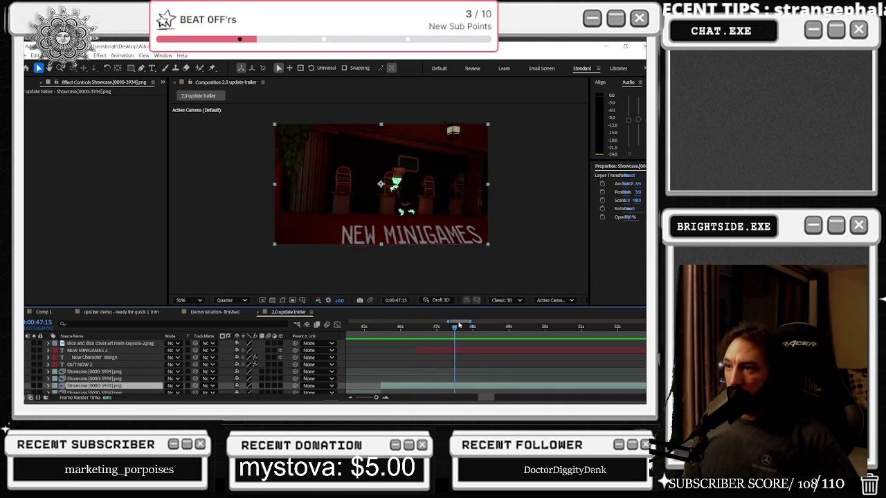
left_click_drag(458, 326, 544, 326)
key("ctrl+shift+d")
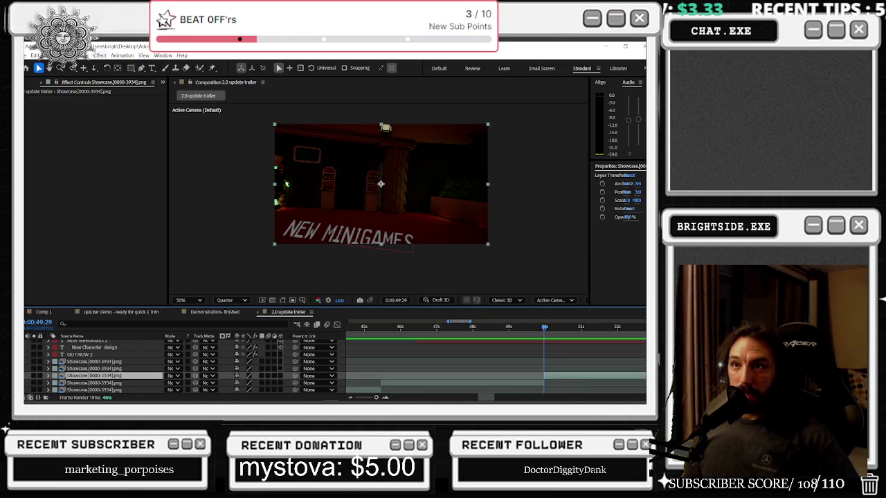
left_click(86, 55)
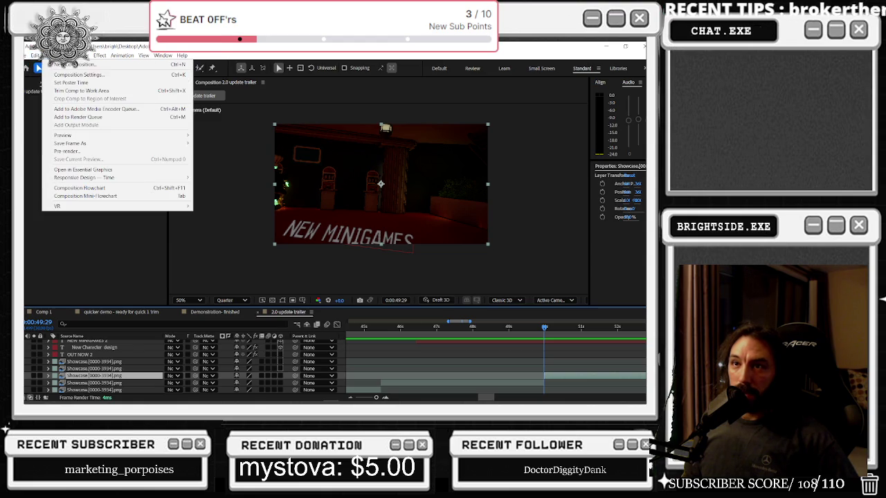
- Add a new adjustment layer from the Layer menu
right_click(145, 373)
right_click(299, 177)
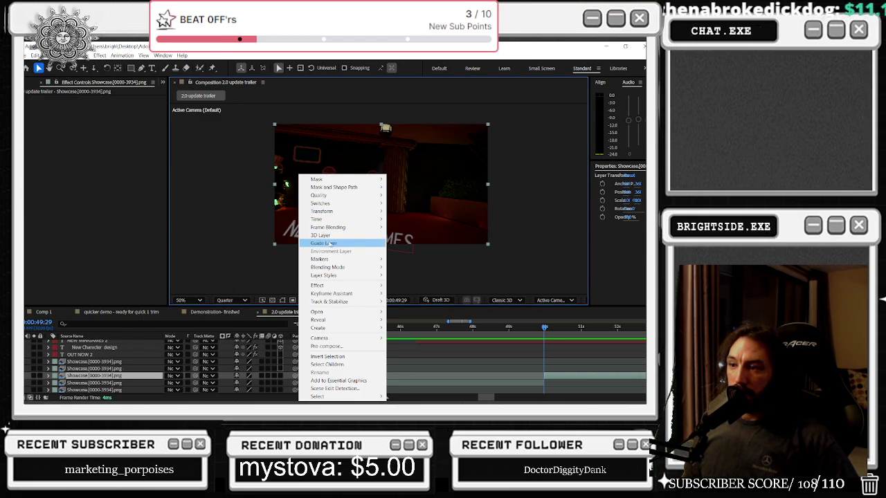
right_click(118, 376)
right_click(118, 375)
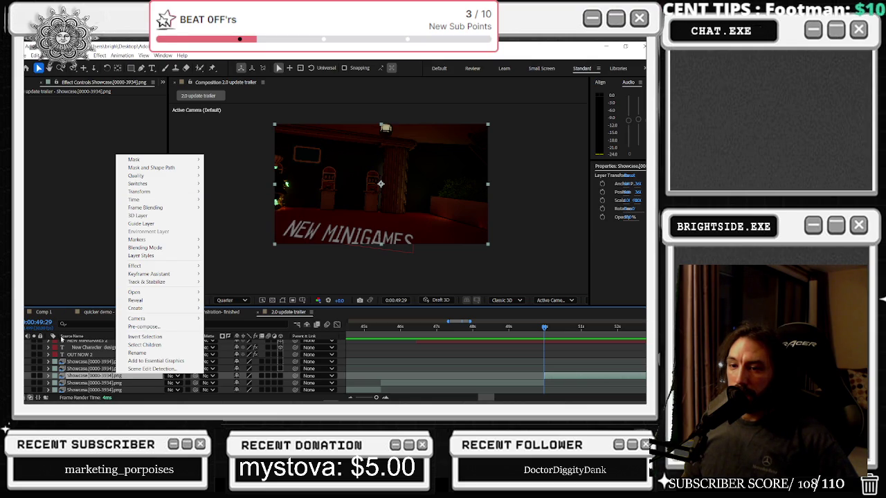
left_click(85, 56)
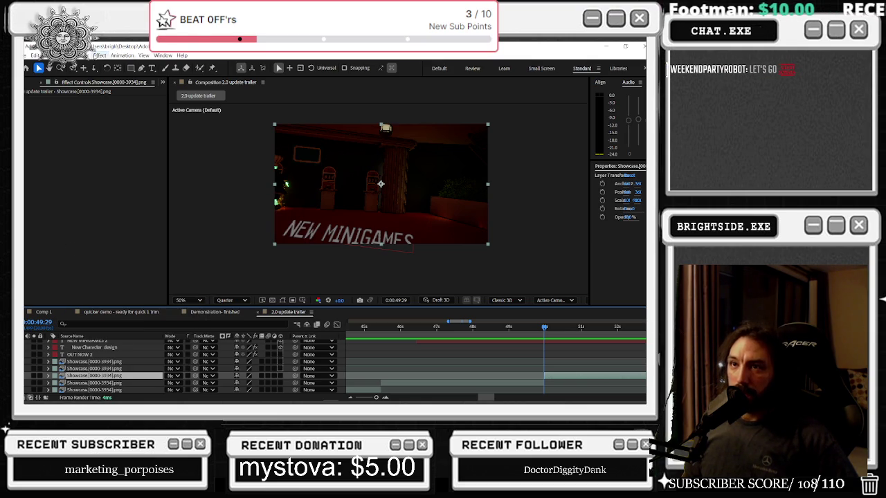
left_click(85, 55)
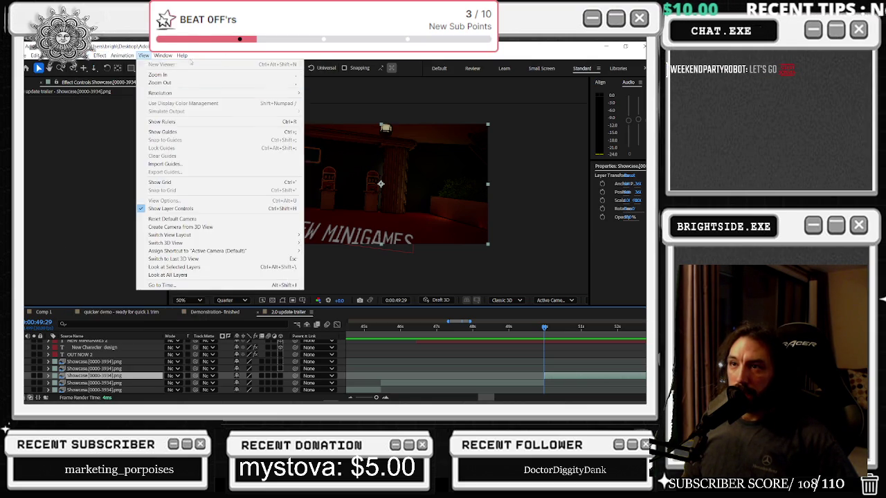
mouse_move(93, 63)
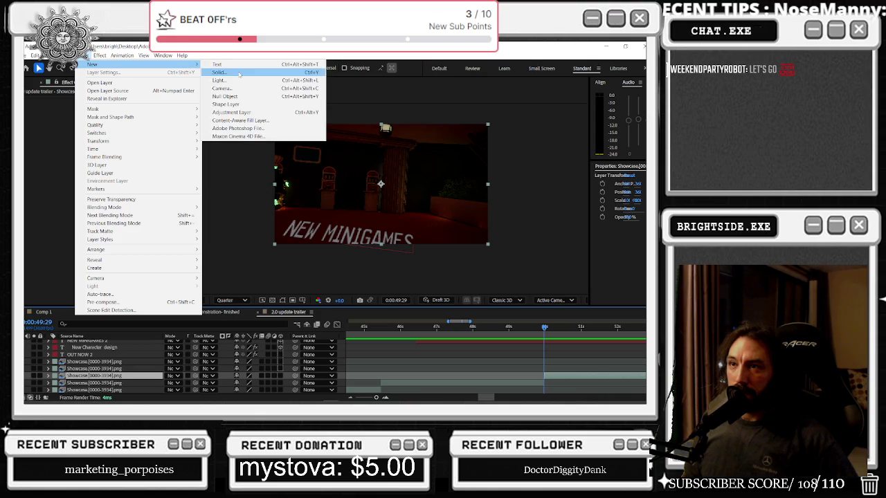
left_click(231, 112)
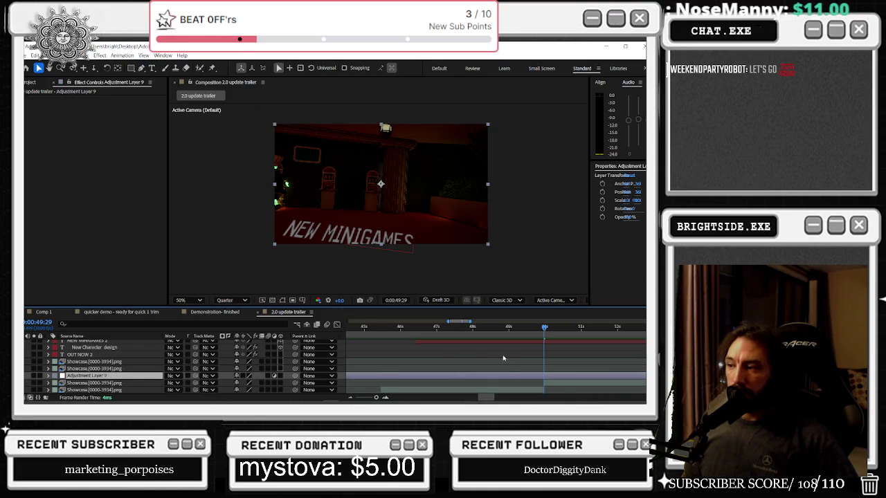
- Split the adjustment layer and delete the extra piece, leaving Adjustment Layer 9 from 0:45:14 to about 50 seconds
key("ctrl+shift+d")
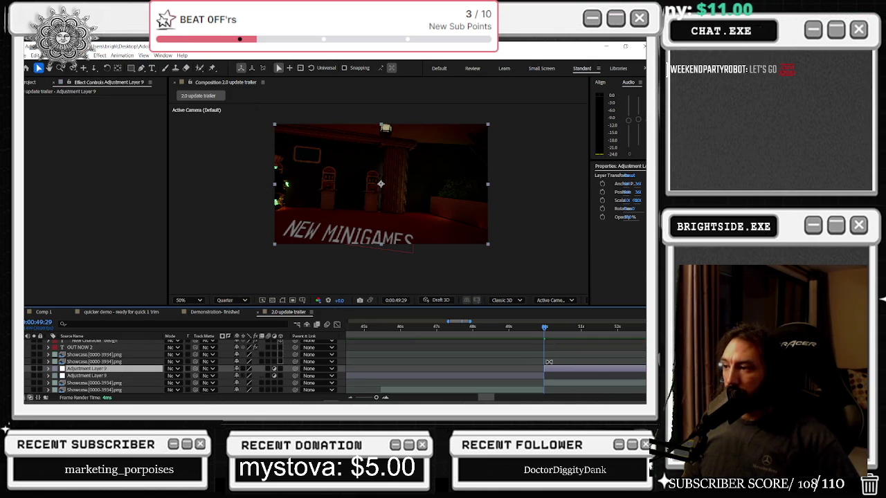
mouse_move(544, 330)
left_mouse_down()
mouse_move(550, 334)
mouse_move(380, 333)
left_mouse_up()
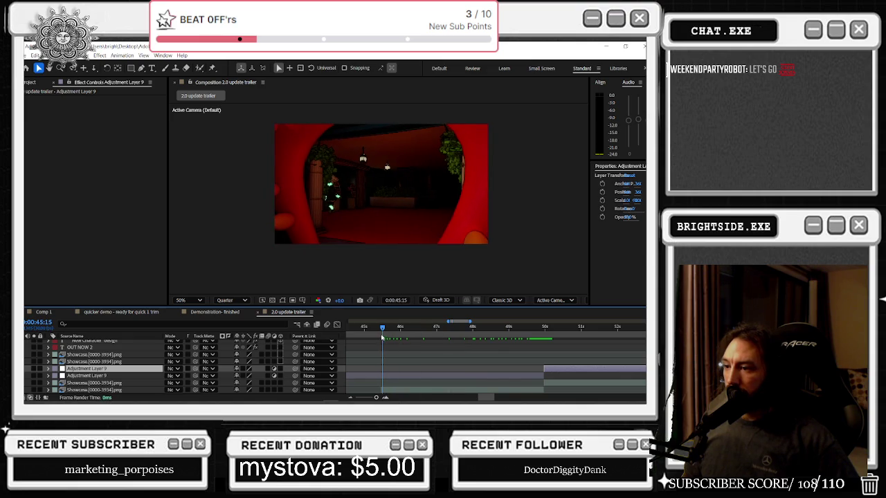
left_click(399, 370)
left_click(394, 368)
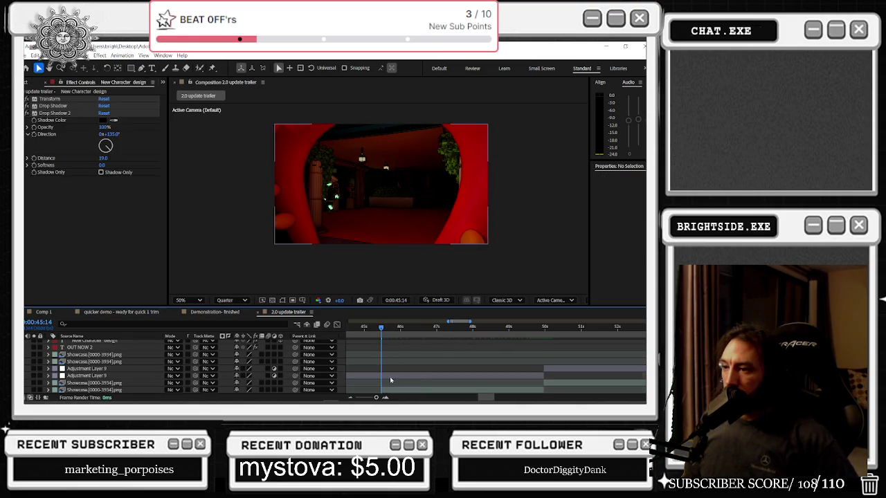
left_click(390, 376)
key("Delete")
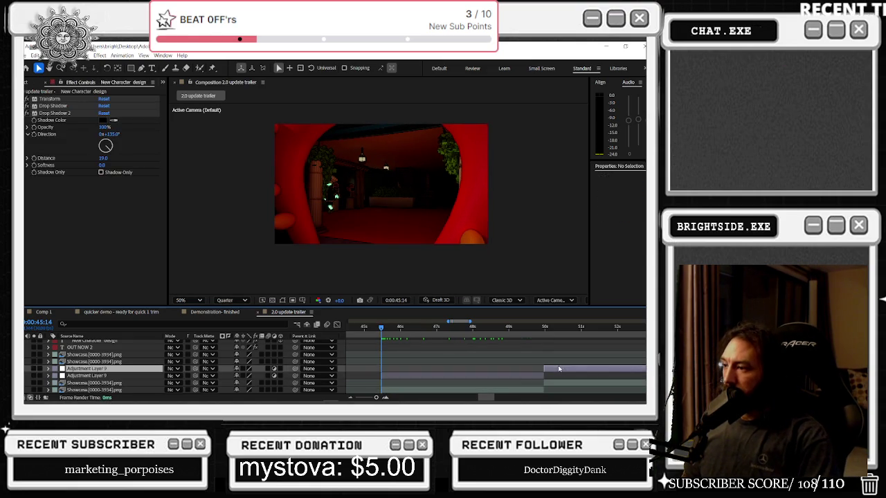
- Select the Showcase footage layer beneath and bring up the Tracker panel
left_click(535, 373)
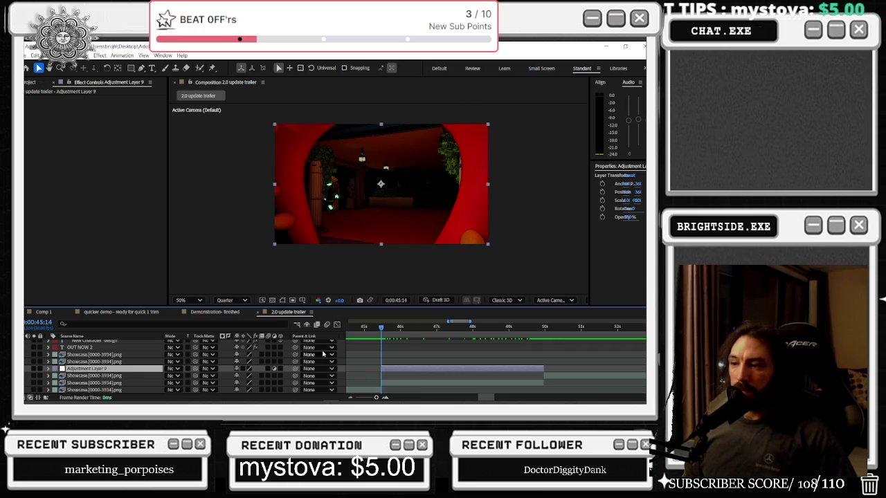
left_click(391, 384)
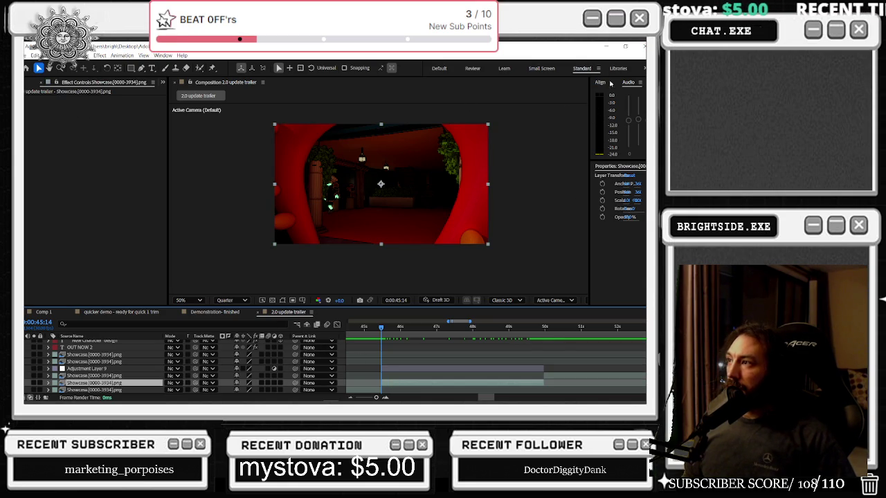
scroll(617, 166, "down", 5)
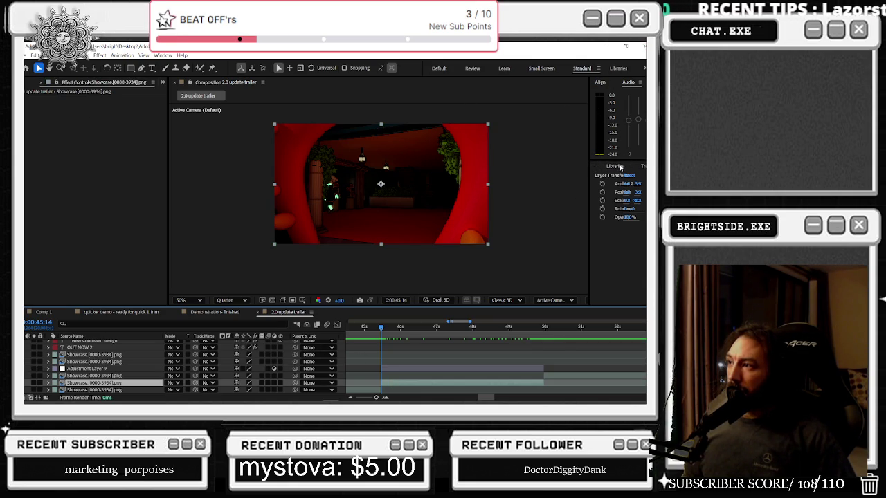
left_click(623, 166)
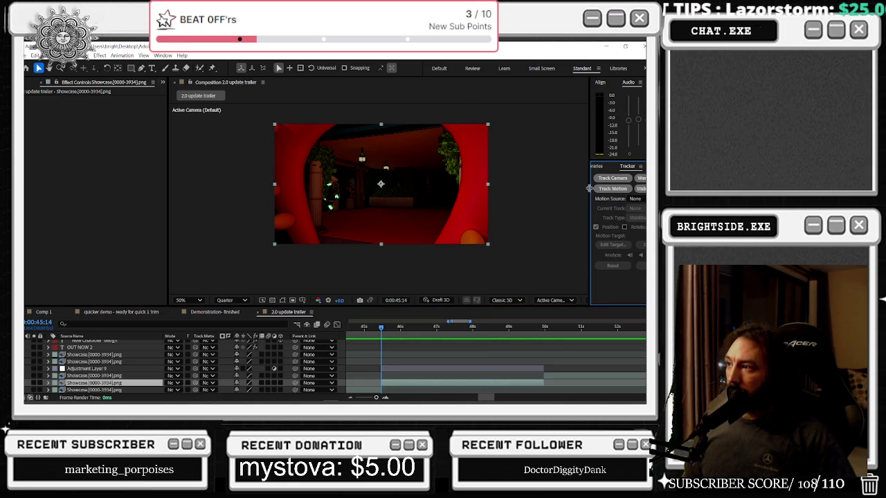
left_click_drag(589, 188, 524, 188)
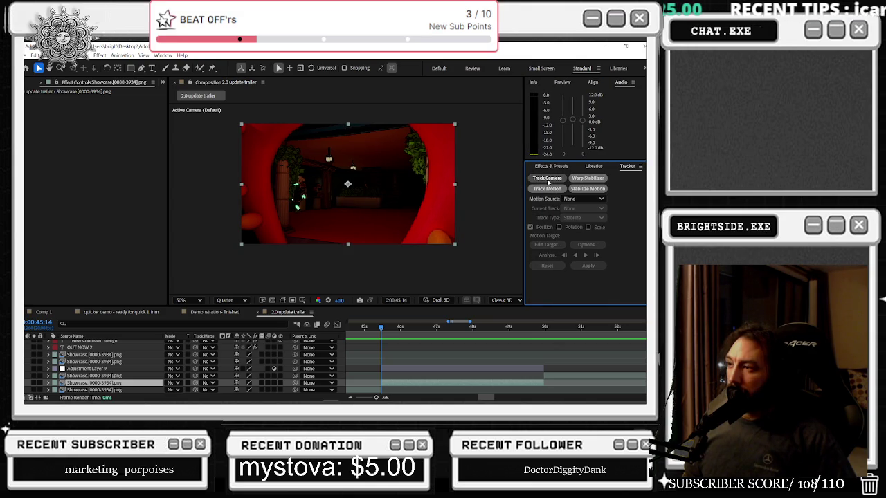
left_click(547, 179)
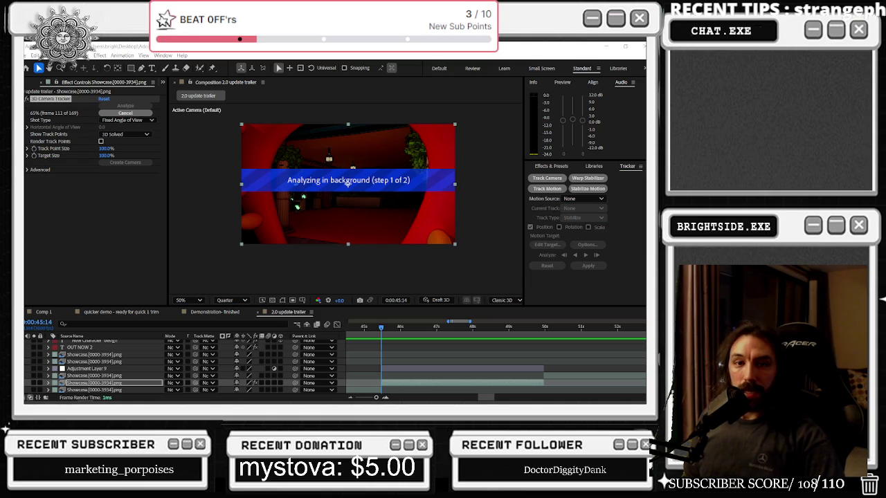
- Read through the Reddit replies about black After Effects viewport backgrounds, then return to After Effects
key("alt+Tab")
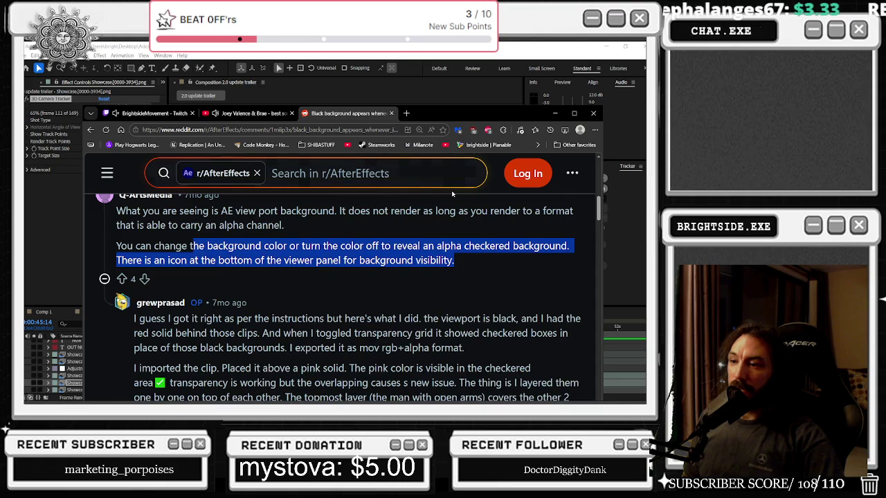
scroll(446, 214, "down", 5)
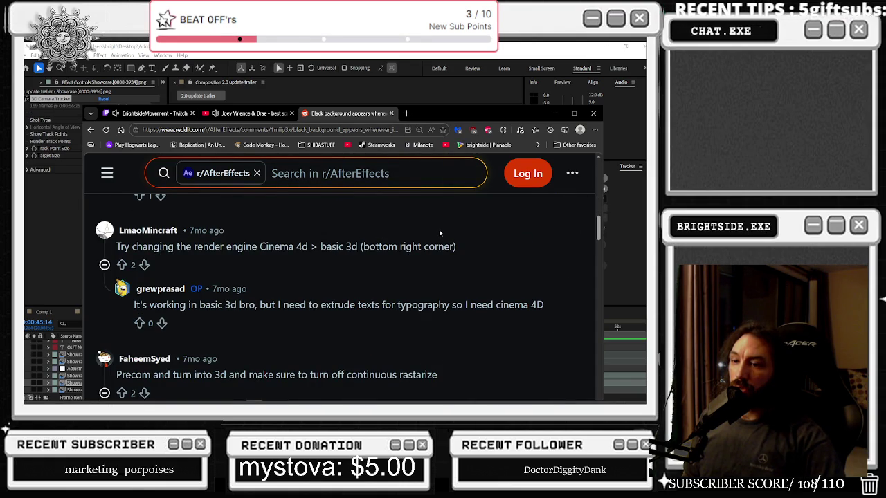
key("alt+Tab")
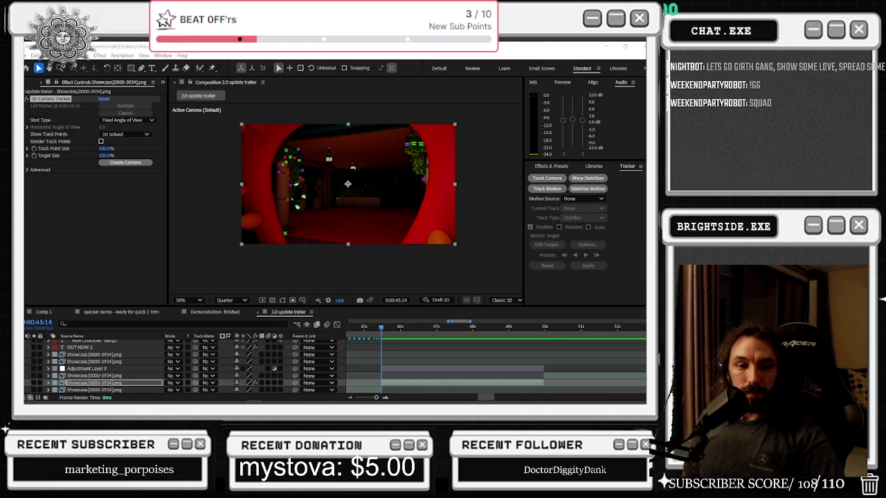
- Preview the tracked Showcase footage from 0:00:44:23 to 0:00:46:10
left_click(357, 327)
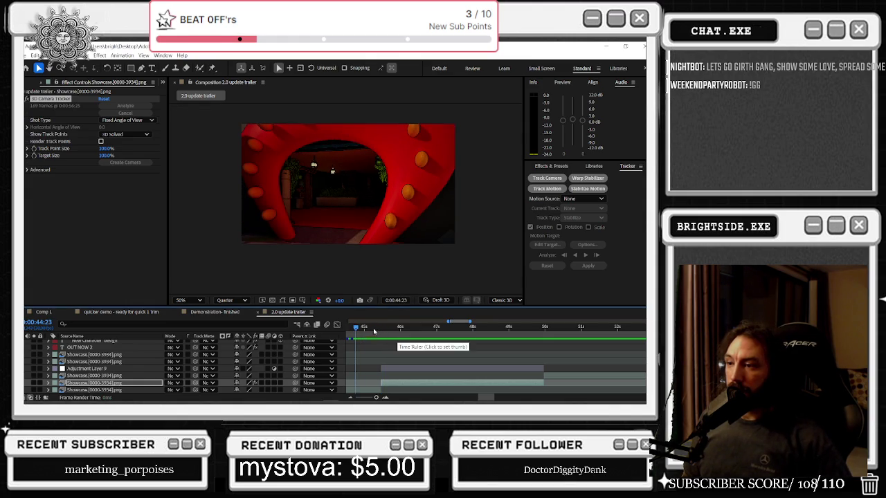
left_click(380, 328)
left_click_drag(380, 328, 475, 337)
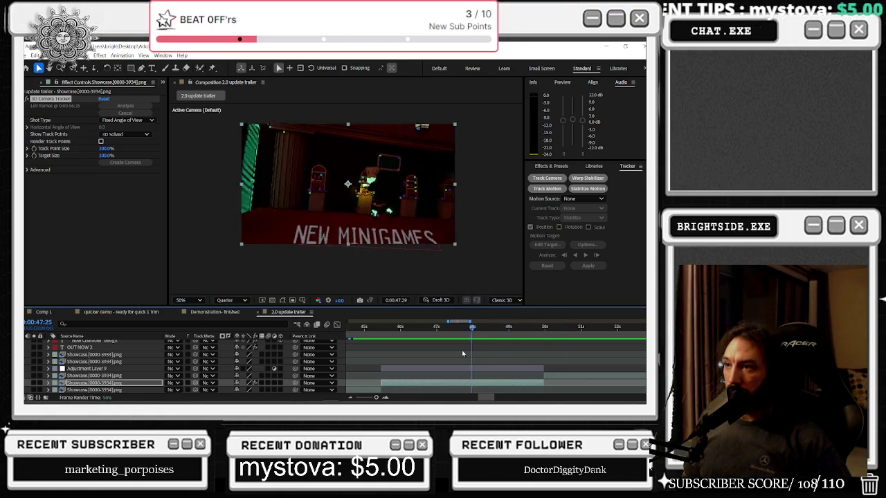
key("space")
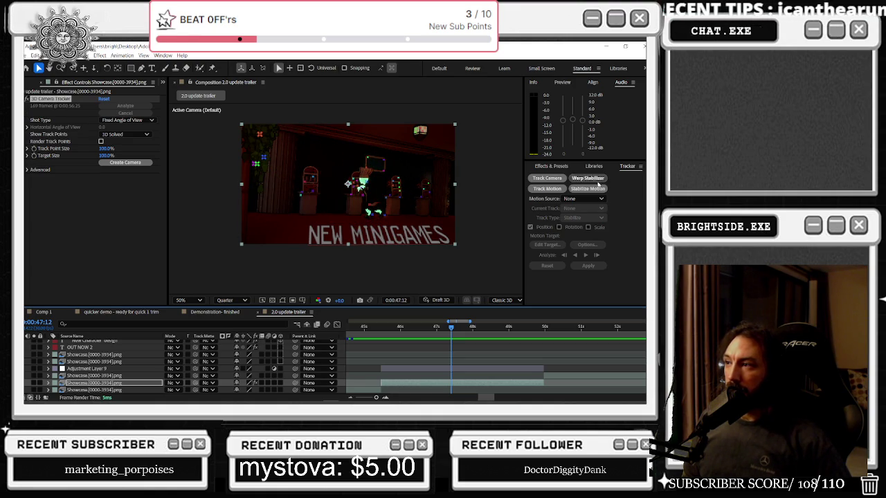
- Delete the 3D Camera Tracker effect from the Showcase layer in Effect Controls
left_click(88, 133)
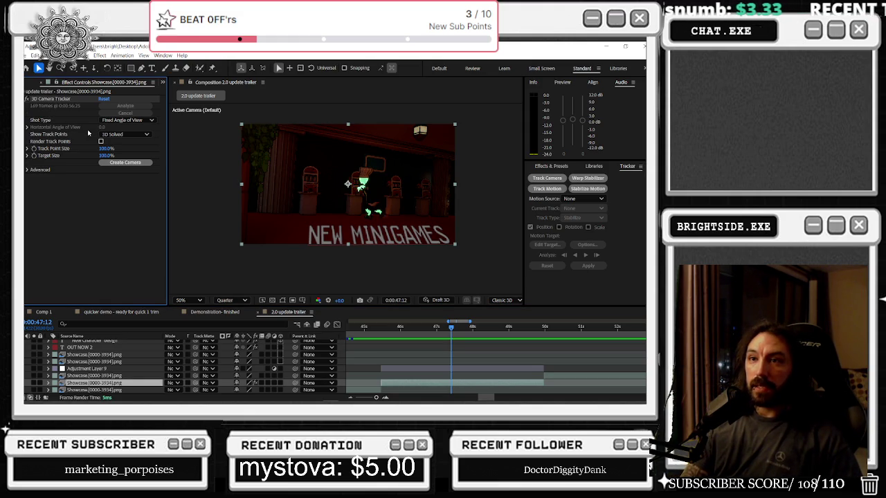
left_click(46, 99)
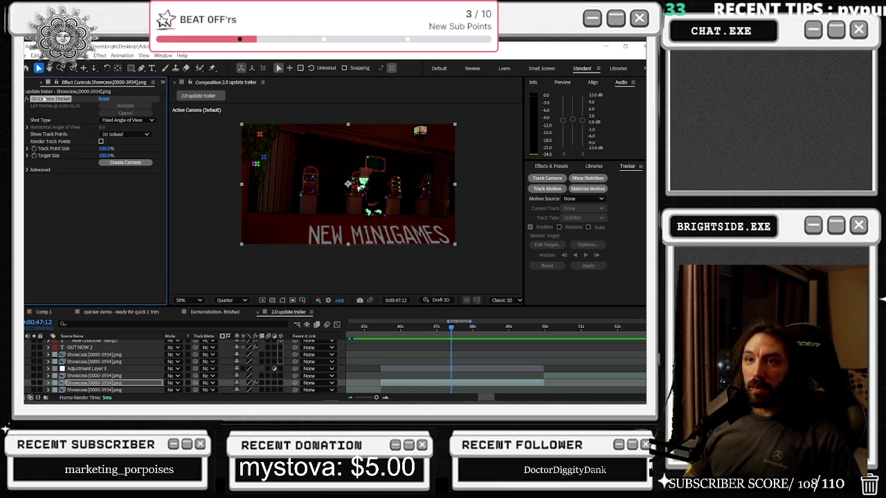
key("Delete")
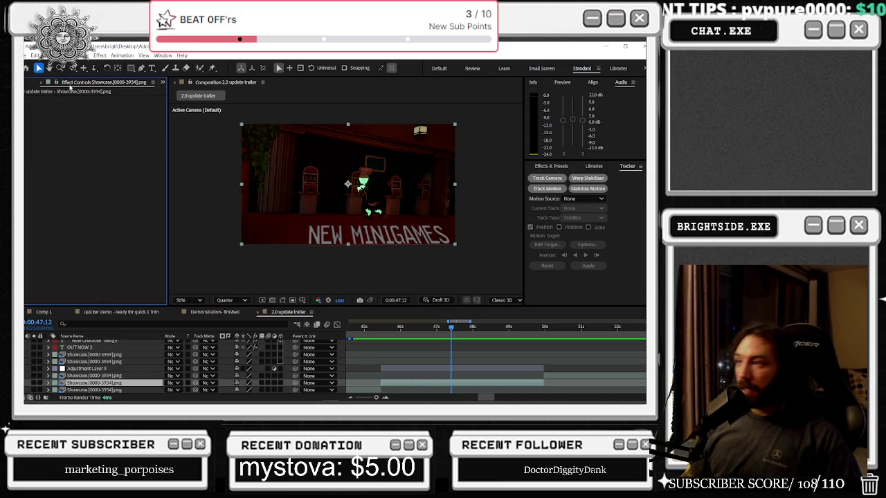
- Start a Position-and-Rotation motion track at 0:00:45:14 with Track Point 1 enlarged over the green light
left_click(536, 189)
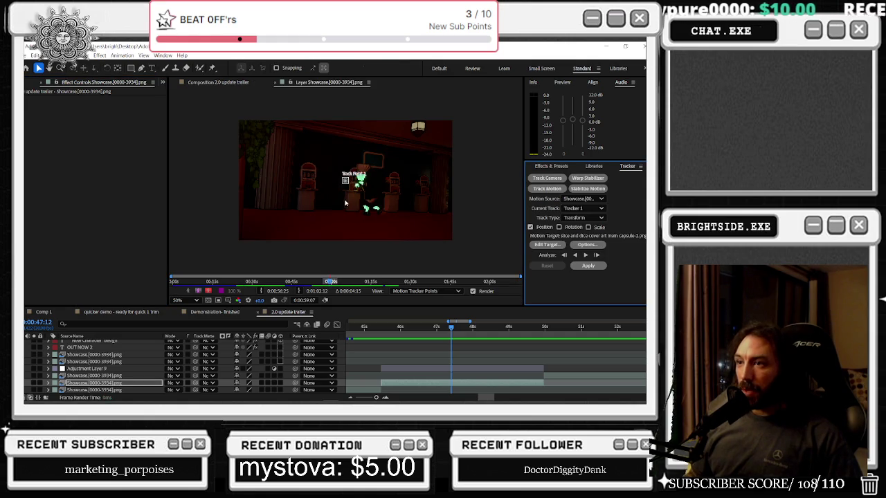
left_click_drag(448, 333, 380, 333)
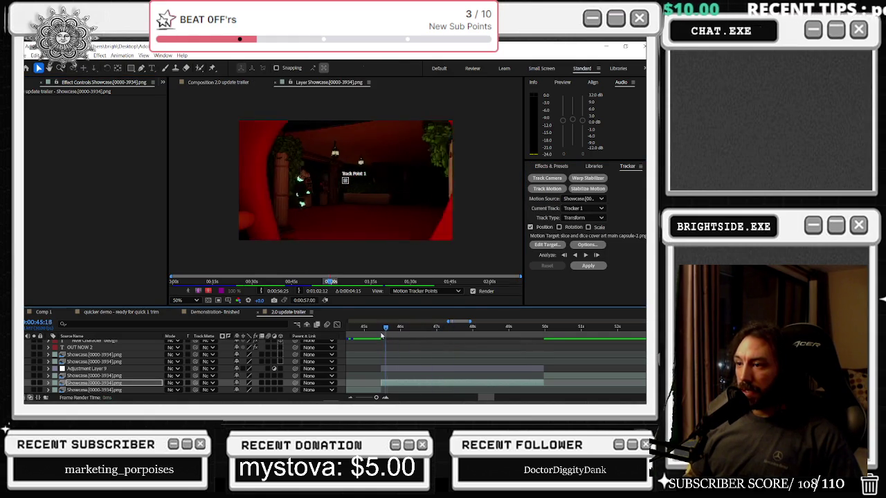
left_click(344, 184)
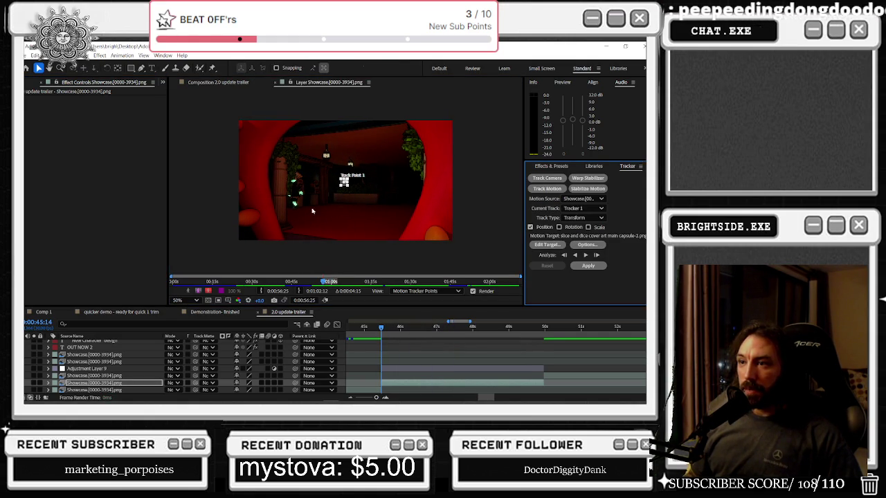
left_click_drag(342, 187, 321, 217)
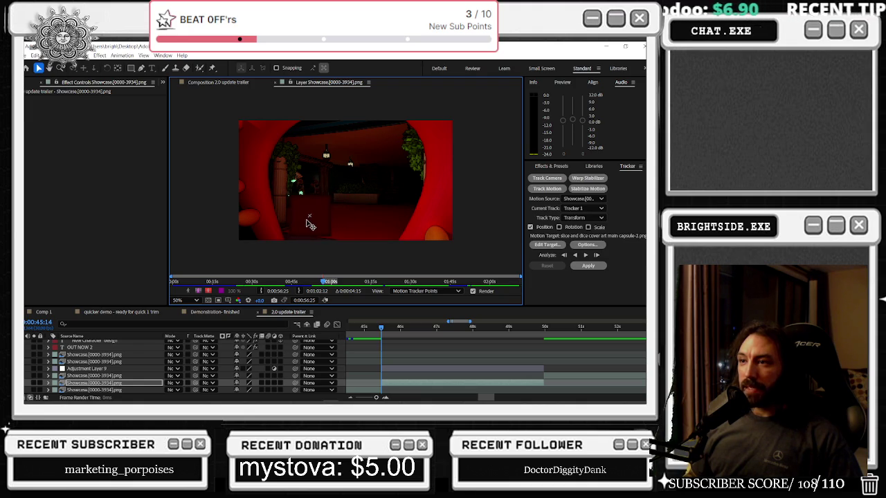
left_click(310, 226)
left_click_drag(308, 216, 326, 201)
left_click(309, 216)
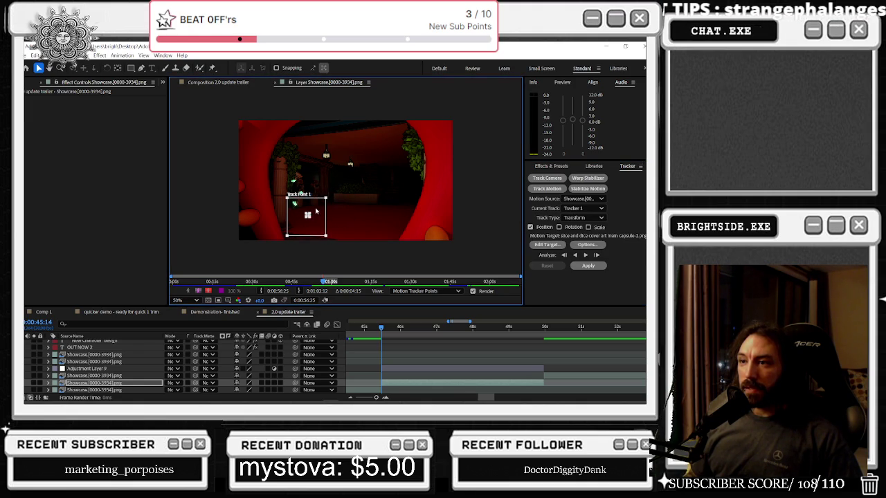
left_click_drag(309, 216, 297, 216)
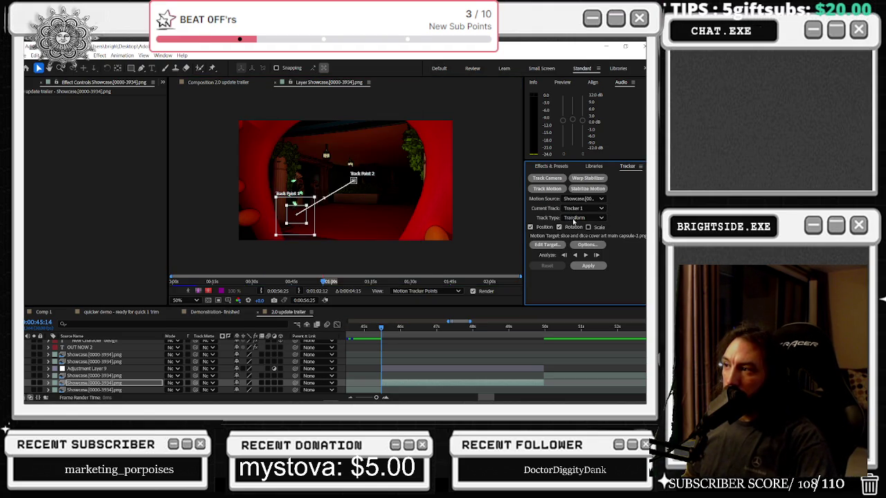
left_click(540, 244)
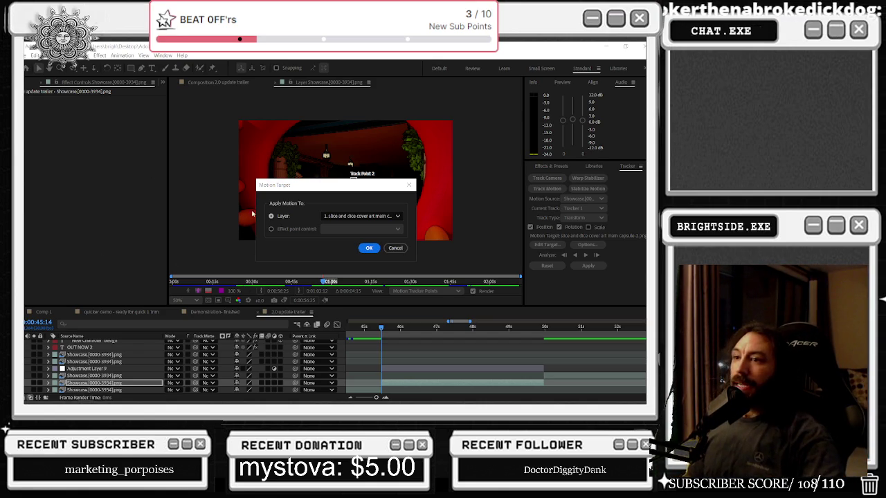
- Set the tracker's motion target to layer 7, Adjustment Layer 9
left_click(329, 218)
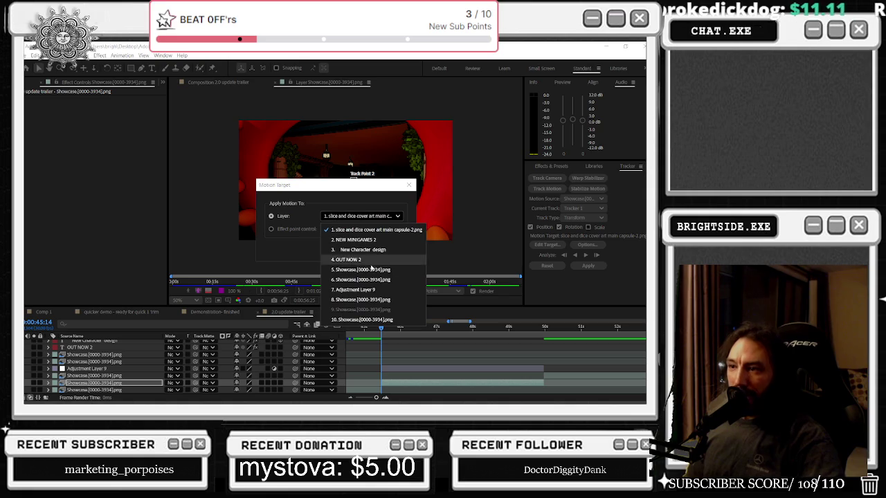
left_click(366, 294)
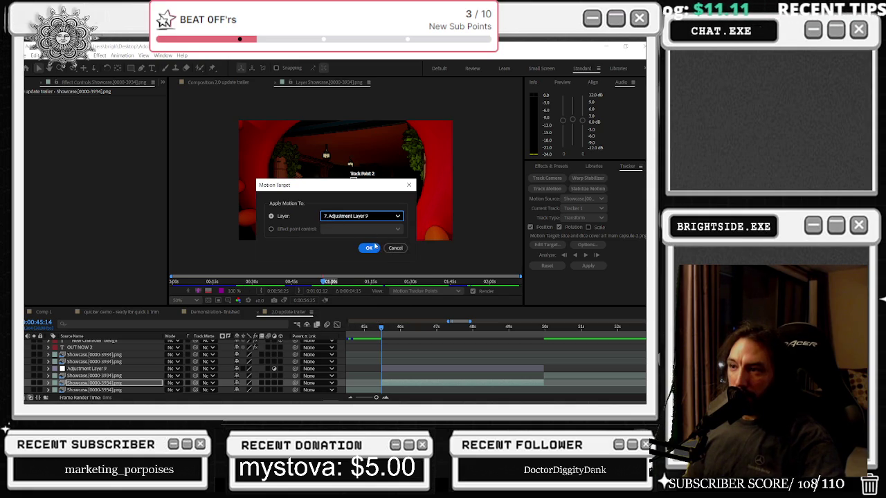
left_click(373, 247)
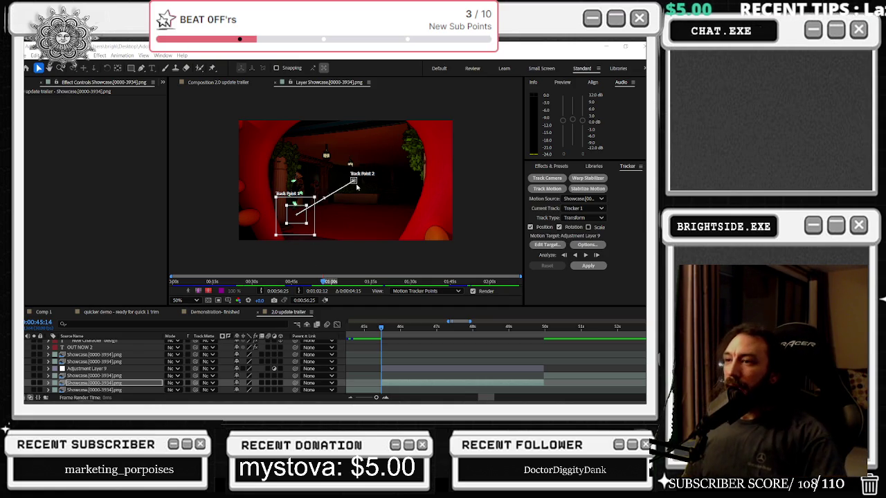
- Enlarge Track Point 2's search area and move it beside Track Point 1
left_click(358, 187)
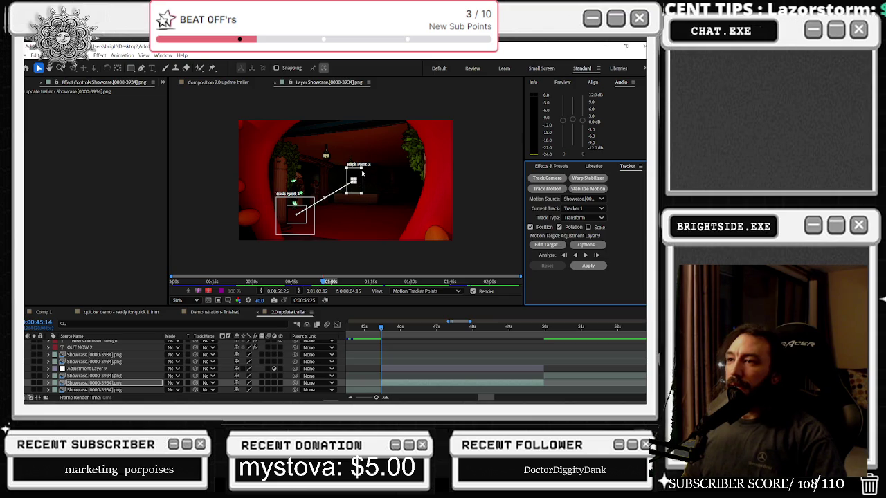
left_click(367, 171)
left_click_drag(362, 169, 357, 210)
left_click(357, 184)
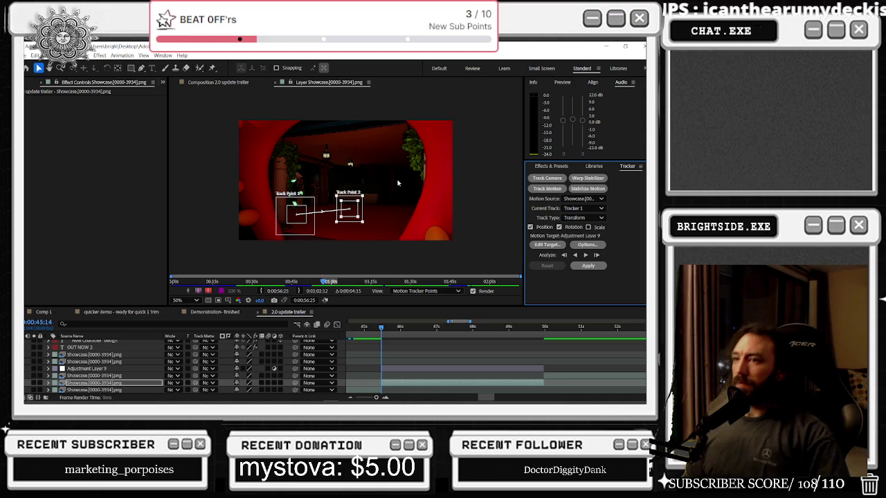
mouse_move(360, 209)
left_mouse_down()
mouse_move(332, 204)
mouse_move(341, 206)
left_mouse_up()
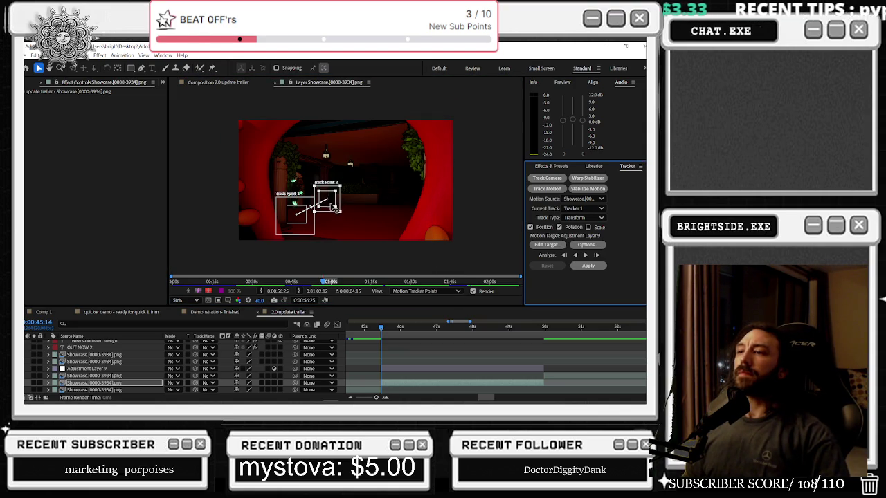
- Reposition Track Point 1, then settle Track Point 2 just up and right of it
left_click(310, 200)
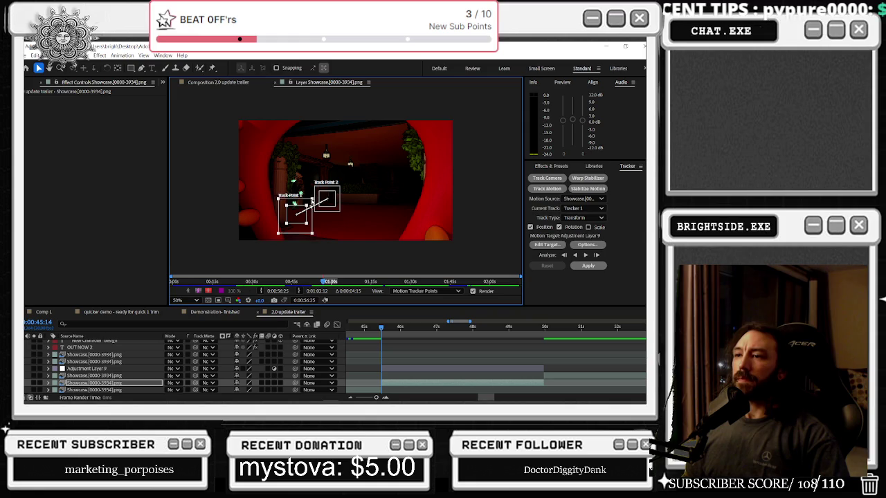
mouse_move(311, 215)
left_mouse_down()
mouse_move(285, 194)
mouse_move(298, 206)
mouse_move(372, 206)
left_mouse_up()
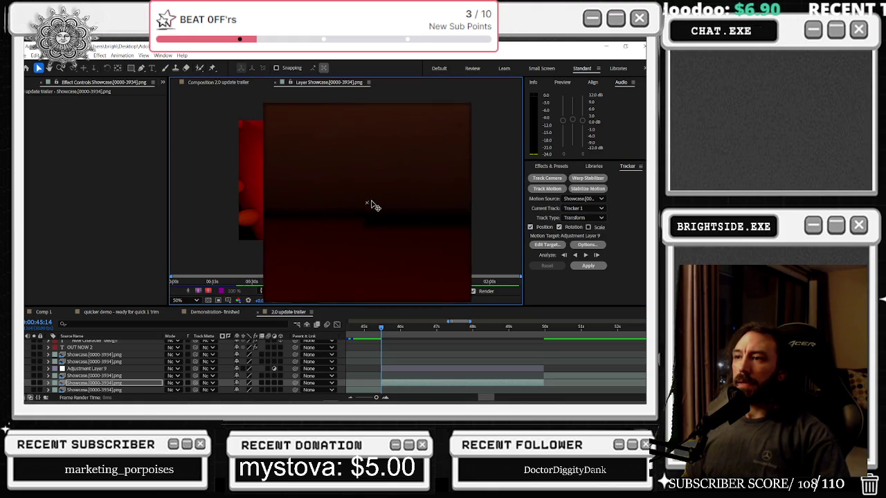
left_click_drag(371, 205, 379, 206)
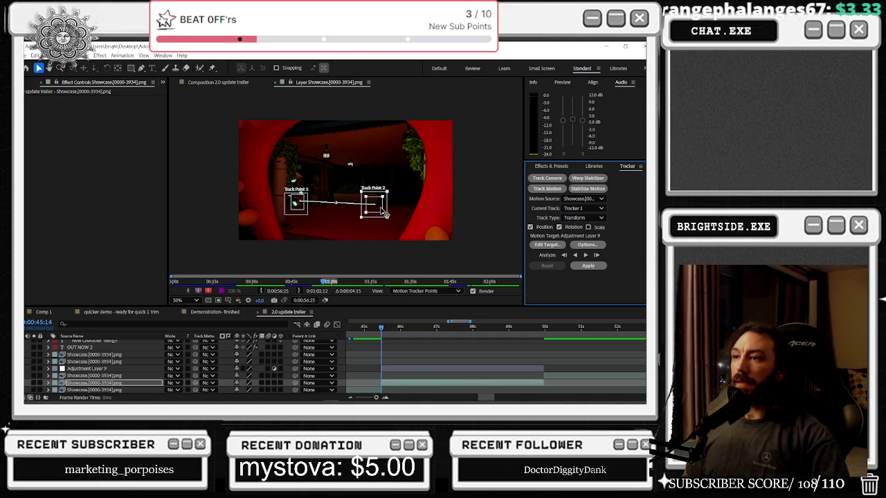
mouse_move(382, 212)
left_mouse_down()
mouse_move(343, 201)
mouse_move(345, 180)
left_mouse_up()
left_click(340, 188)
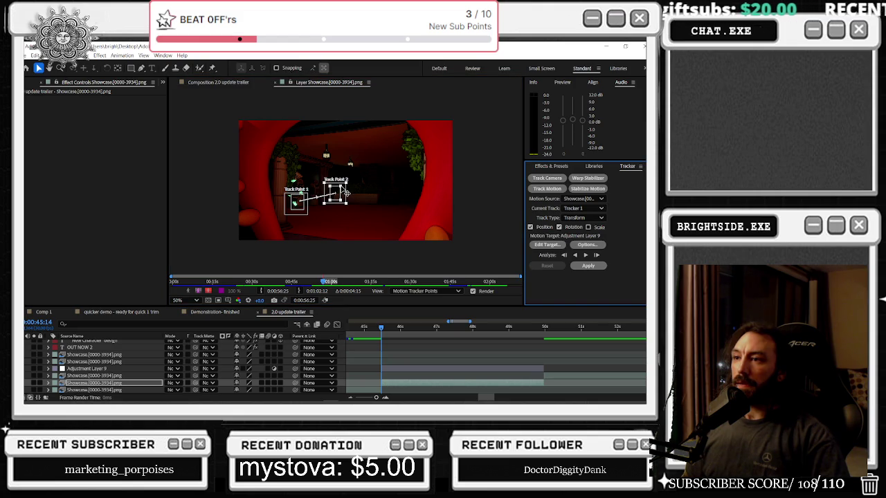
left_click(345, 195)
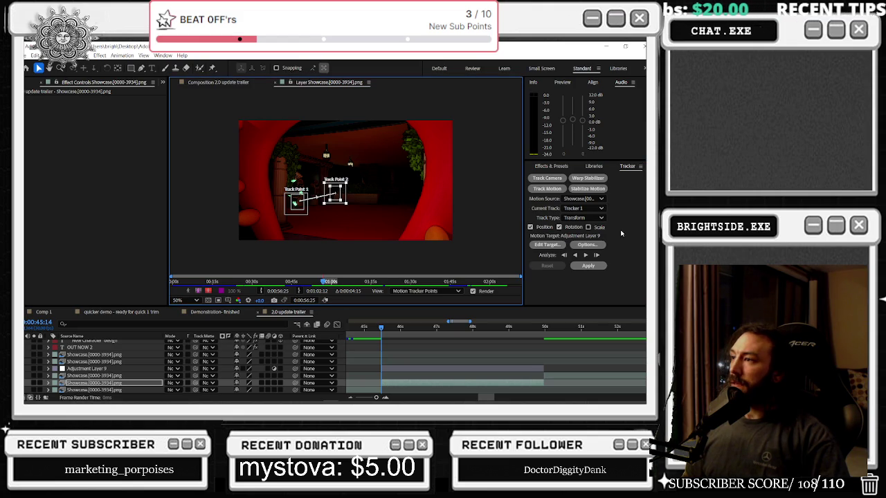
- Analyze both track points forward from 0:00:45:14 through the footage
left_click(585, 255)
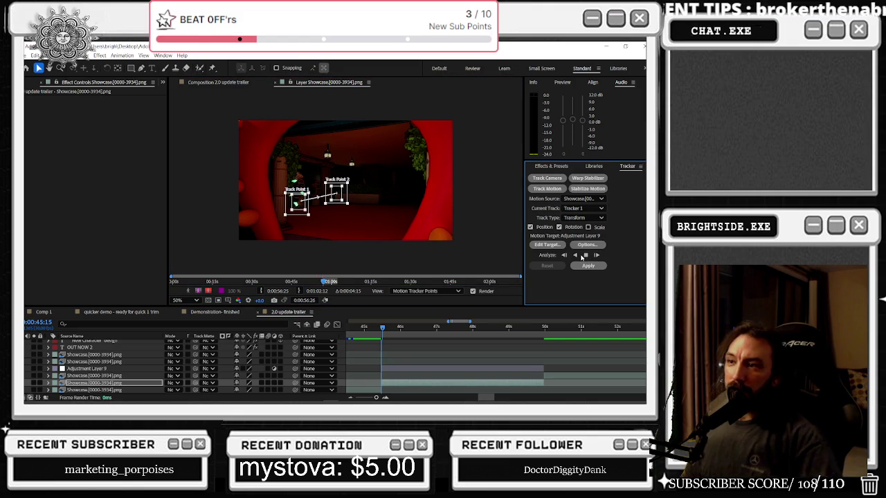